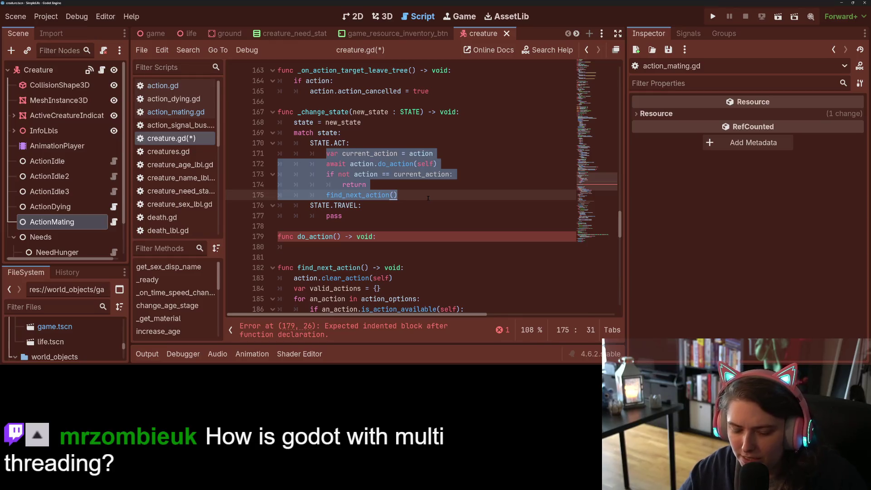
Step: Move the action-running lines from STATE.ACT into the new do_action() function, dedented two levels
key("ctrl+x")
left_click(312, 212)
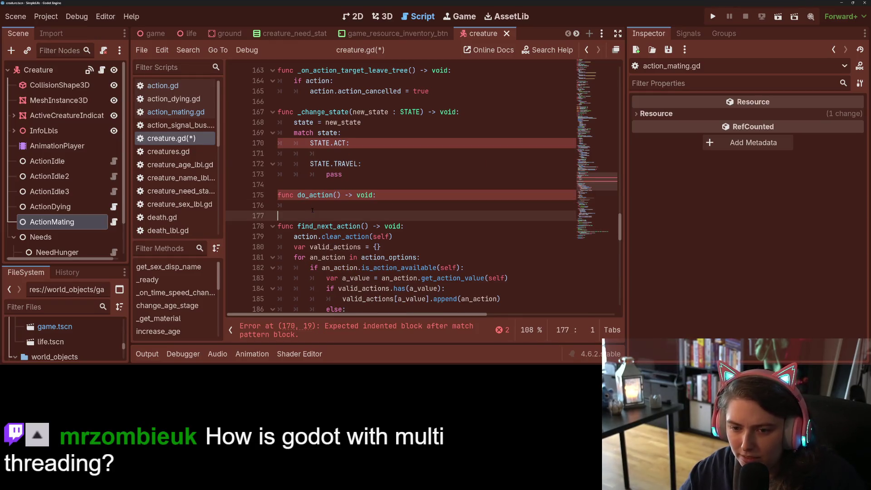
key("BackSpace")
key("ctrl+v")
left_click_drag(279, 215, 361, 250)
key("shift+Tab")
key("shift+Tab")
Step: Call do_action() on the empty STATE.ACT line and save creature.gd
left_click(350, 154)
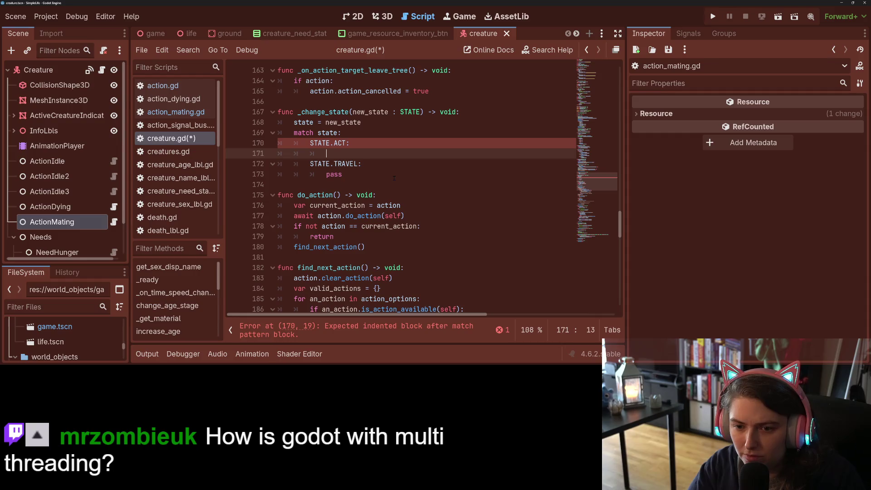
type("_action")
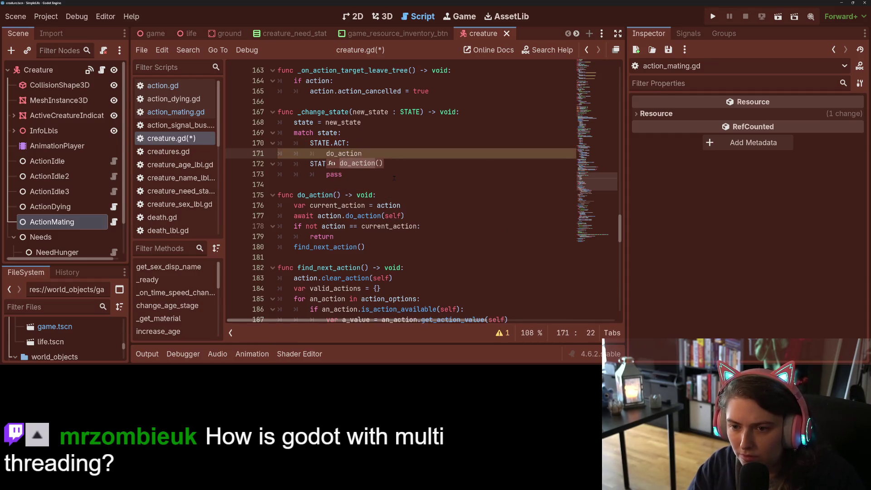
key("ctrl+s")
key("Return")
key("ctrl+s")
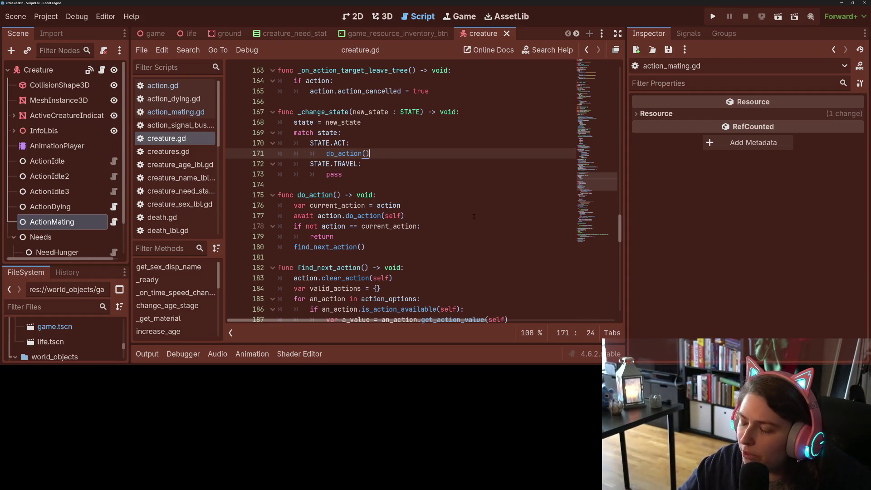
Step: Leave the editor for Firefox and open a new blank tab
left_click(392, 160)
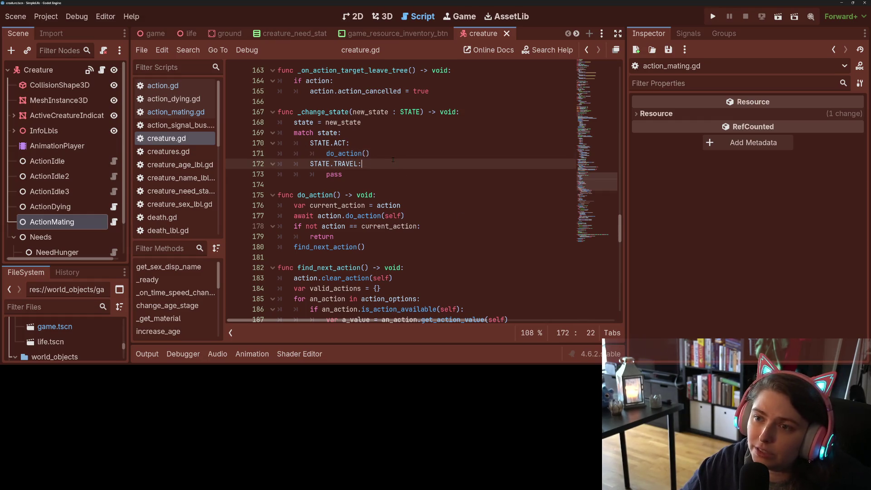
key("Up")
key("Up")
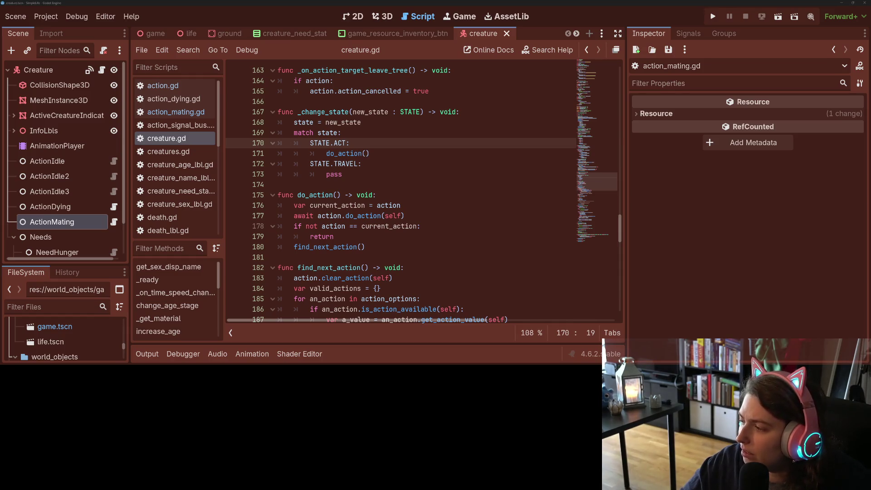
key("alt+Tab")
left_click(472, 5)
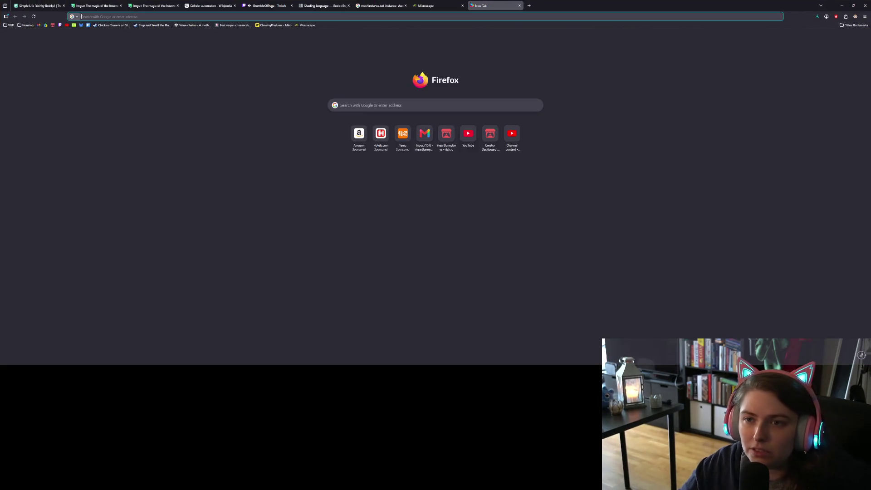
Step: Search Google for 'godot threads' and open the Godot Docs 'Using multiple threads' result
type("godot")
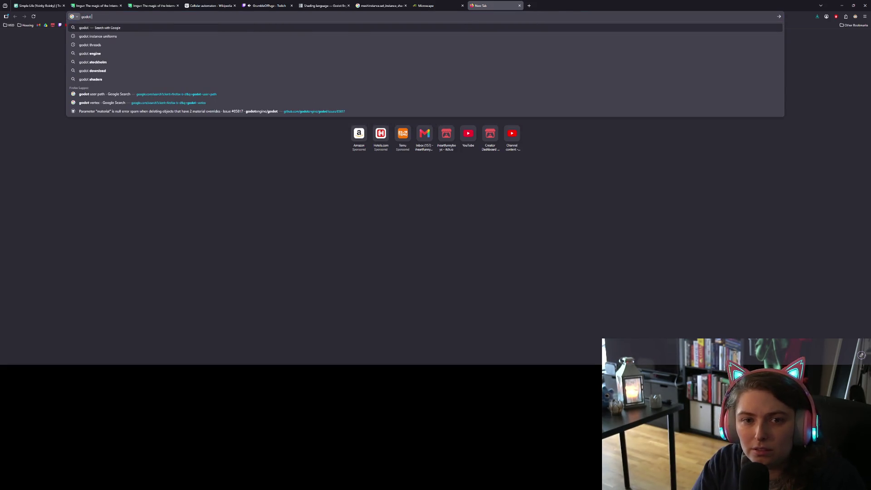
key("Down")
key("Down")
key("Return")
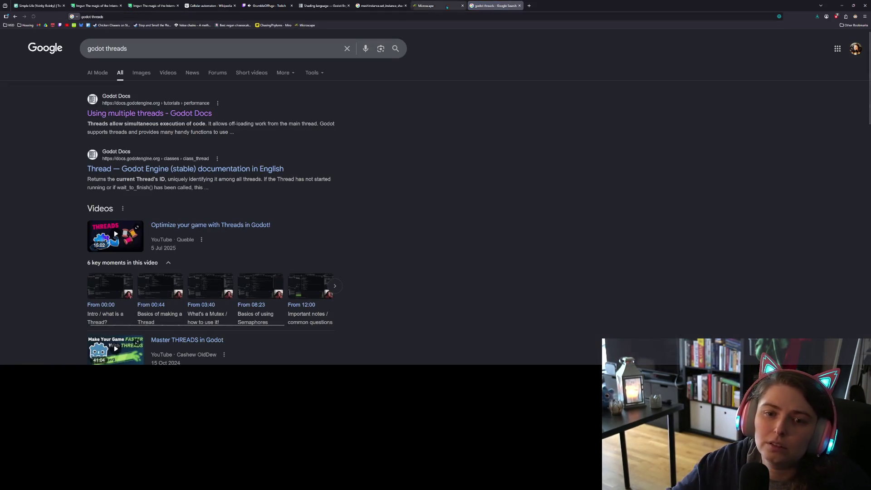
left_click(151, 113)
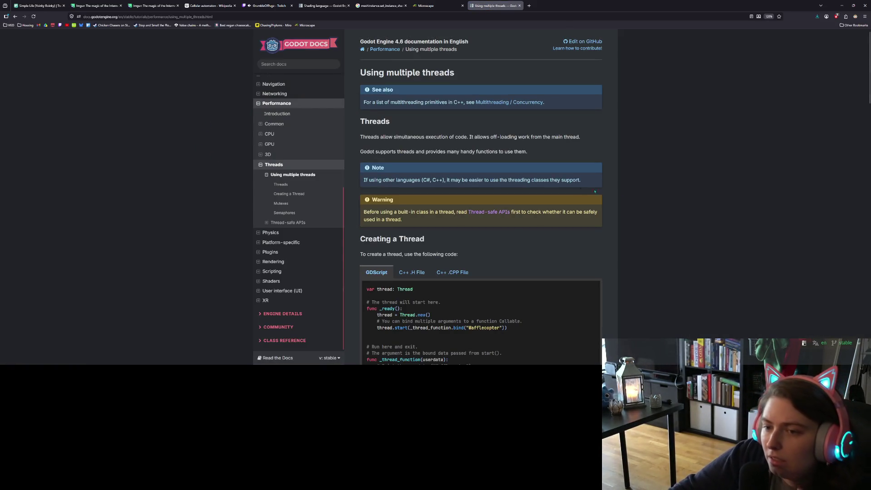
scroll(532, 206, "down", 3)
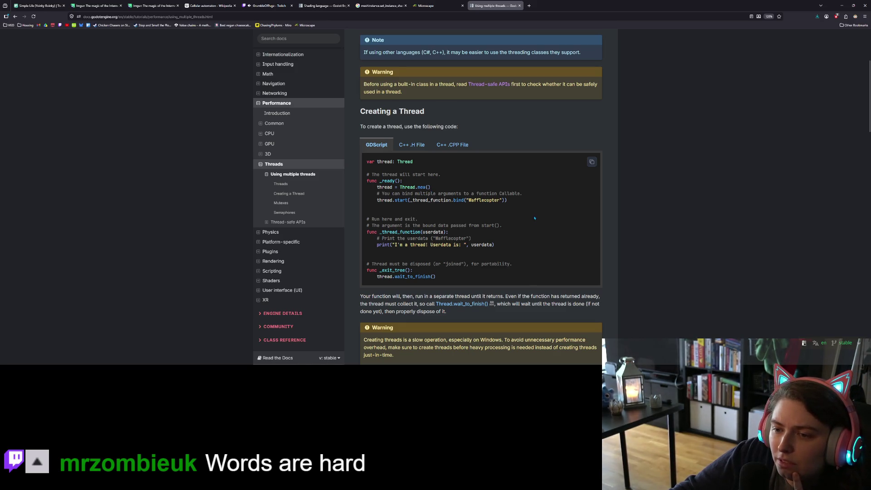
double_click(424, 200)
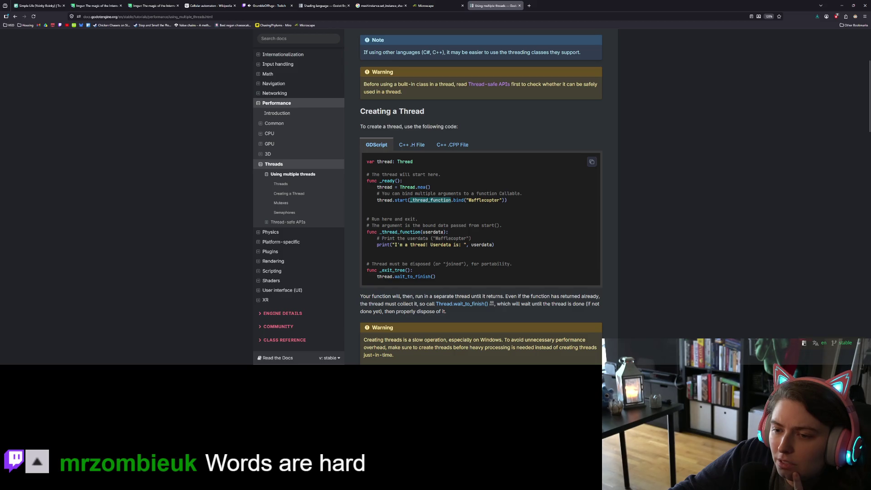
left_click(385, 200)
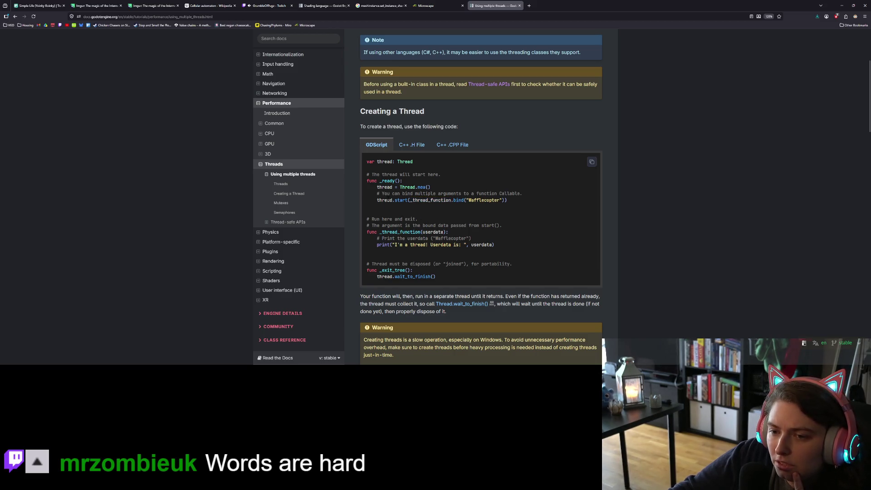
double_click(407, 200)
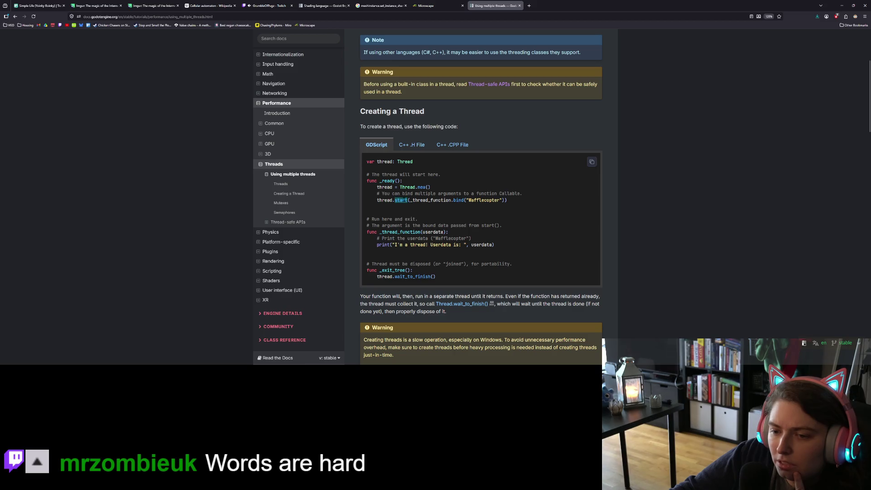
double_click(384, 200)
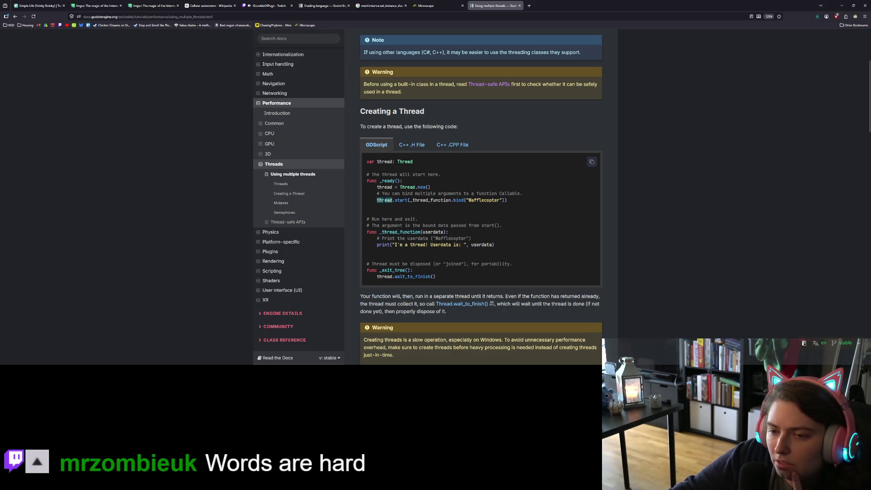
double_click(384, 277)
triple_click(413, 277)
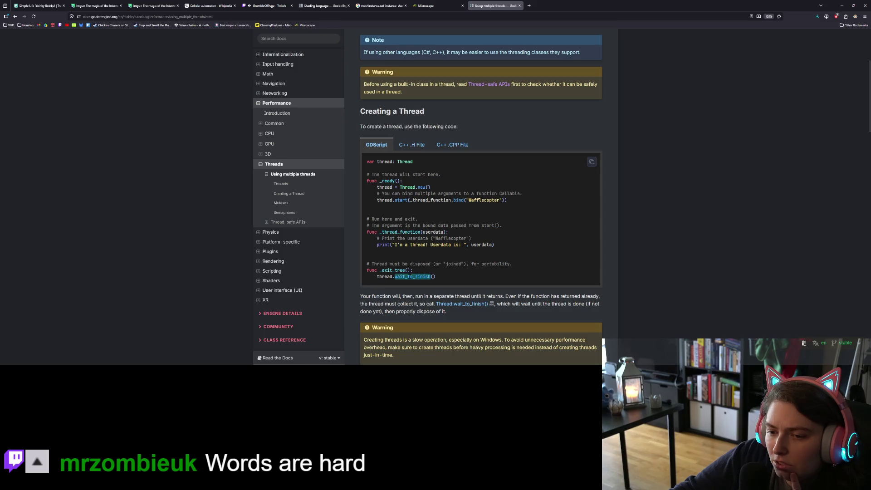
left_click(450, 277)
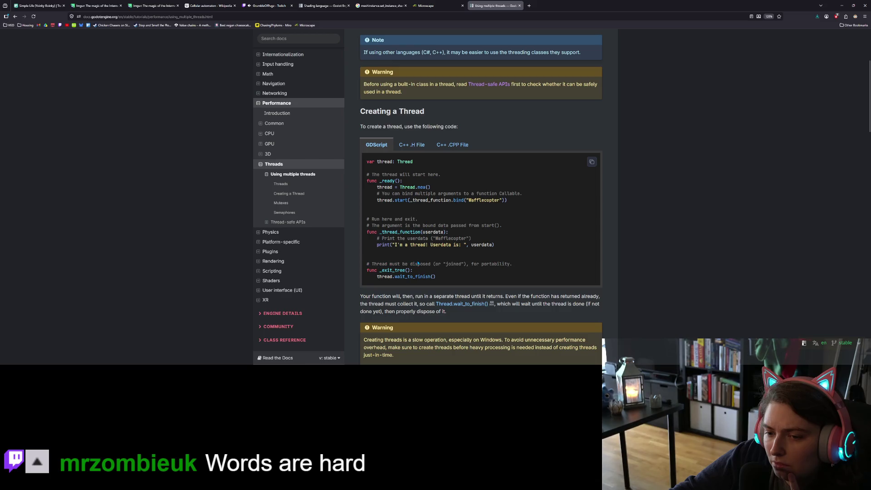
scroll(419, 263, "down", 2)
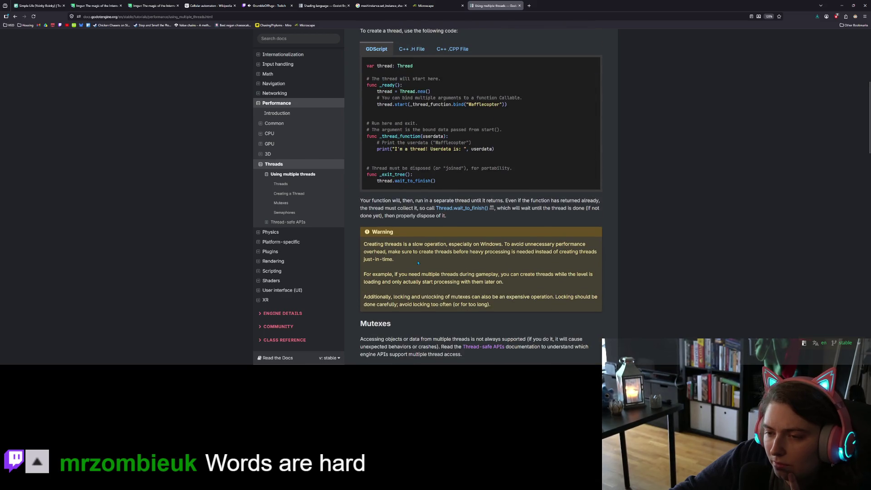
scroll(418, 263, "down", 1)
scroll(418, 263, "up", 3)
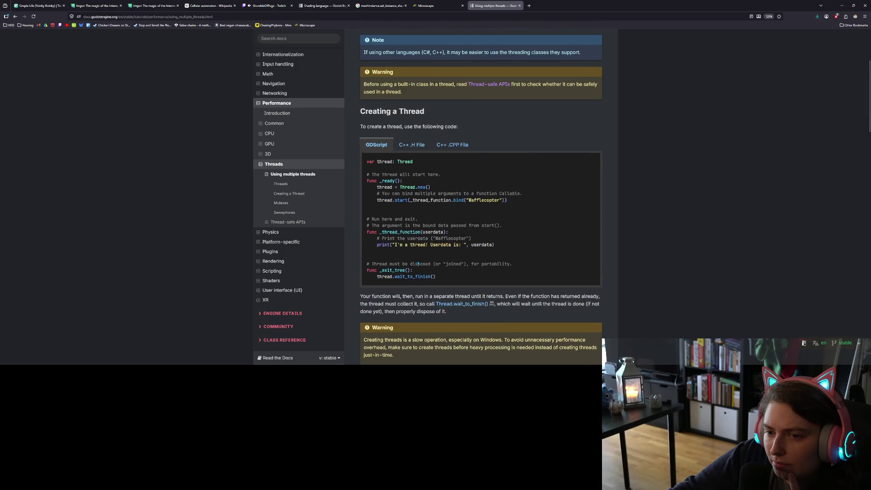
scroll(419, 263, "down", 1)
scroll(418, 263, "down", 2)
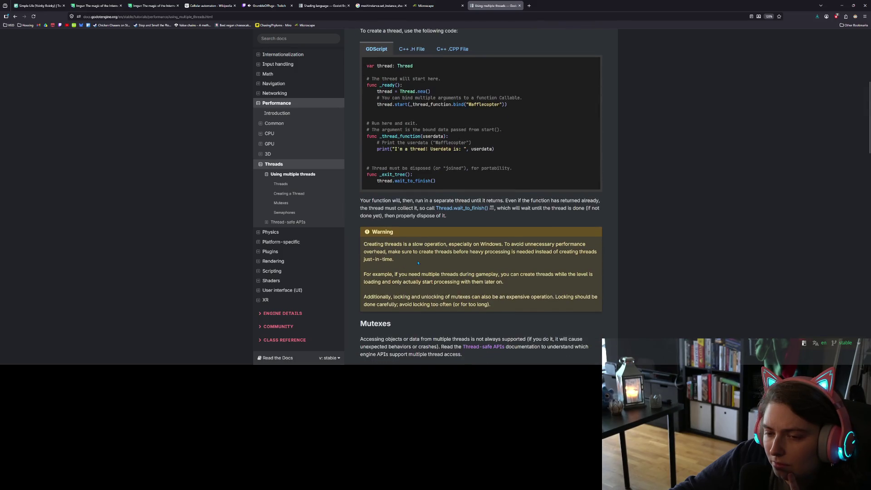
scroll(419, 263, "down", 1)
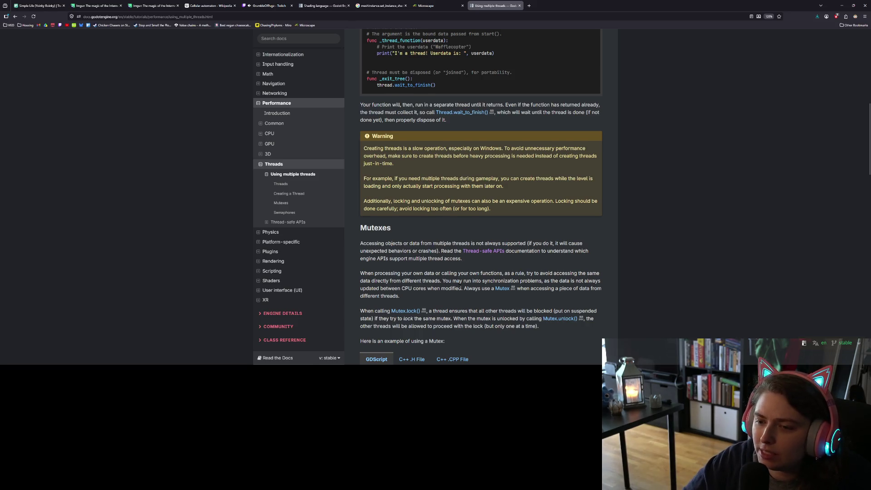
Step: Browse the Mutexes and Semaphores examples, then minimize Firefox to get back to creature.gd
scroll(460, 288, "down", 3)
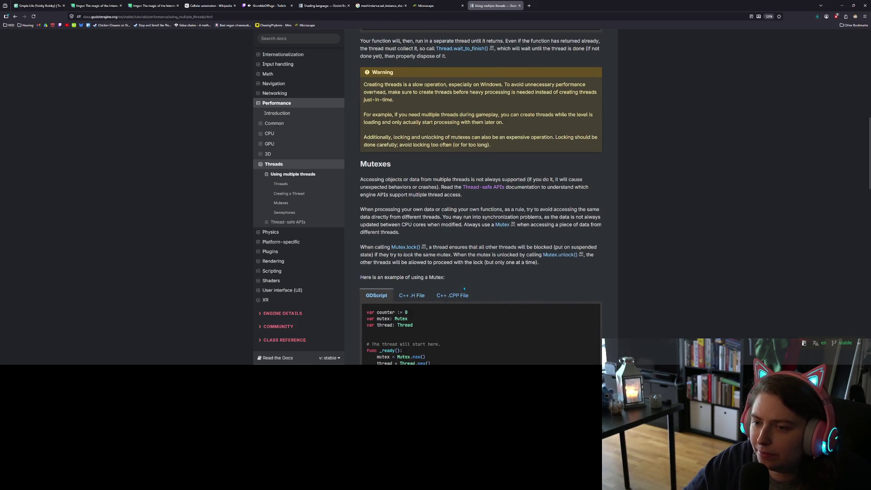
scroll(463, 288, "down", 10)
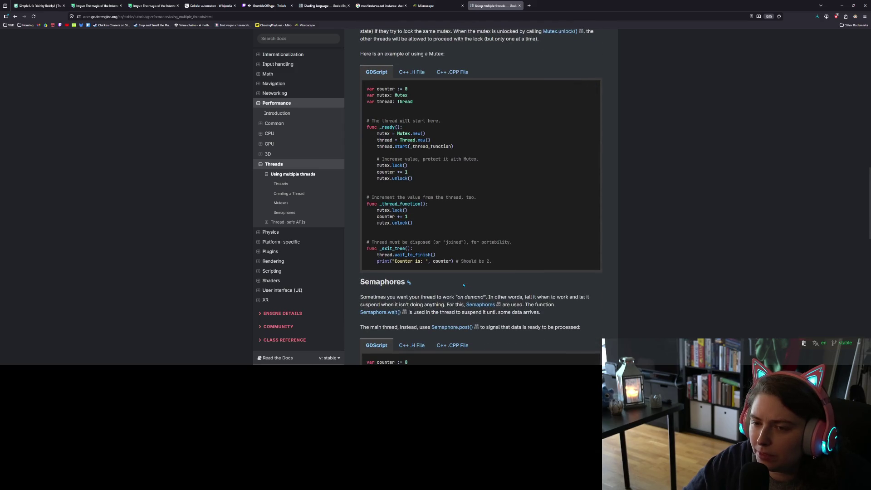
scroll(463, 285, "down", 5)
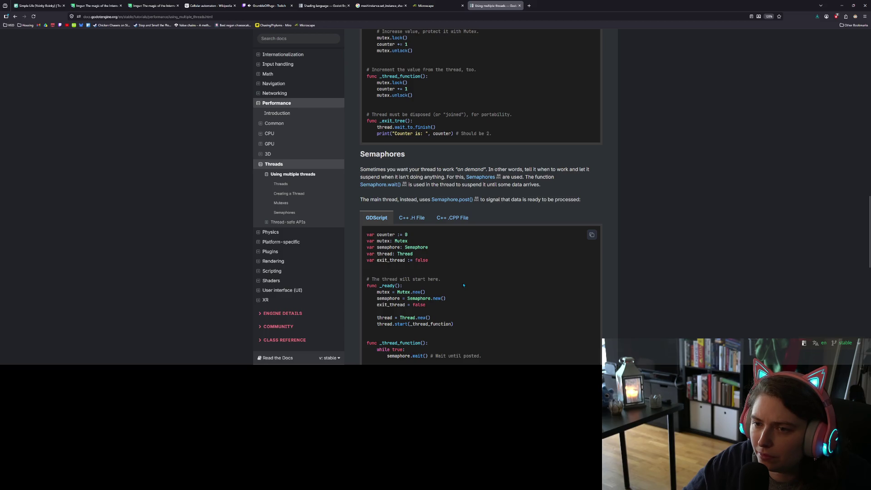
scroll(464, 285, "up", 3)
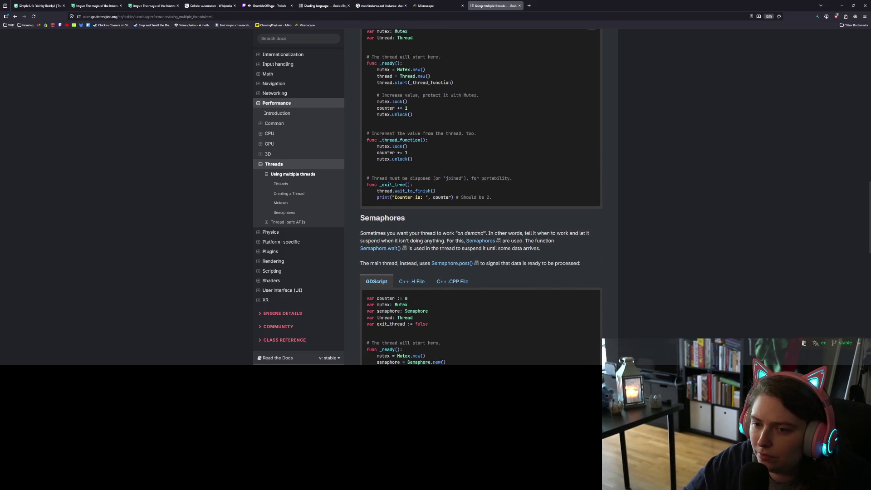
scroll(421, 248, "up", 1)
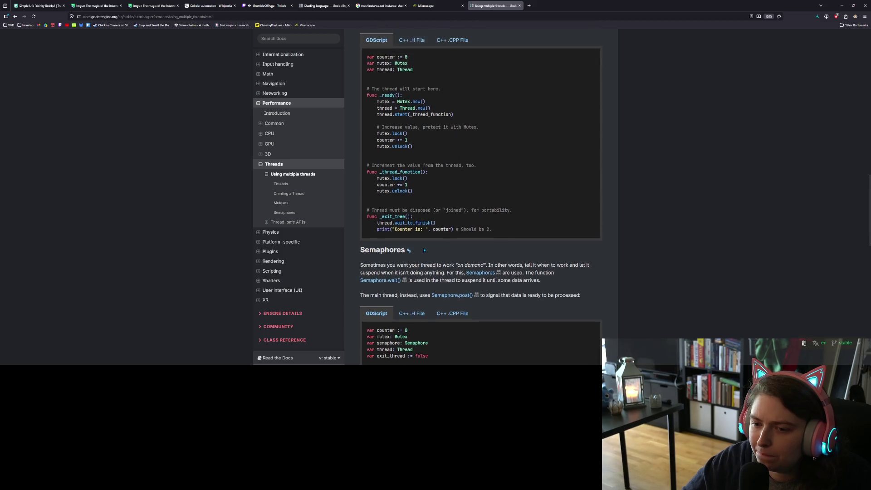
scroll(421, 248, "down", 4)
scroll(625, 303, "down", 7)
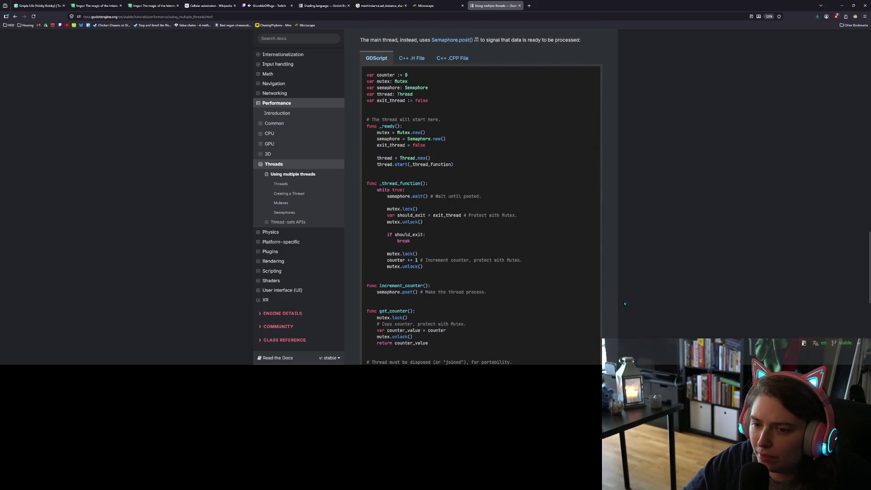
scroll(624, 303, "down", 8)
scroll(625, 304, "up", 6)
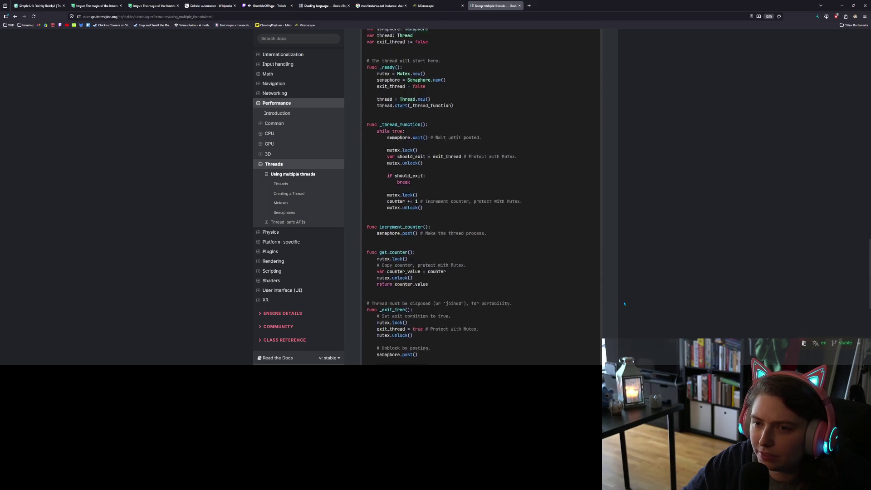
scroll(625, 303, "up", 15)
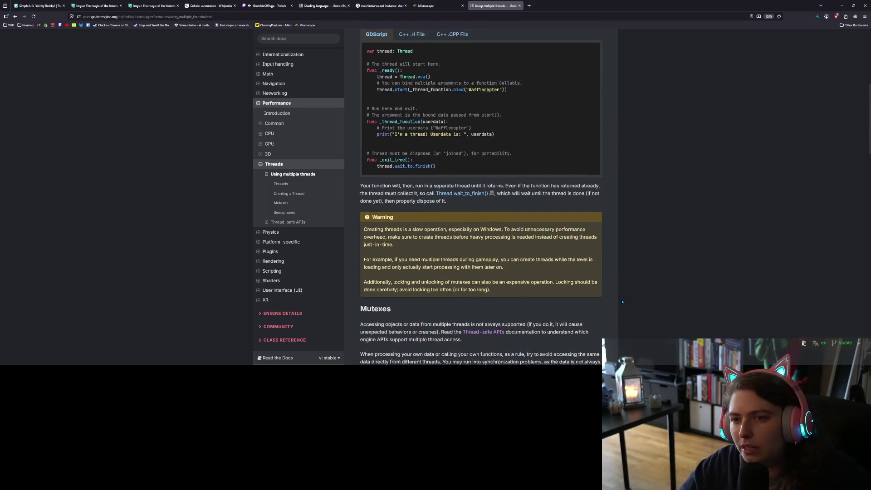
scroll(622, 301, "up", 6)
scroll(623, 302, "down", 5)
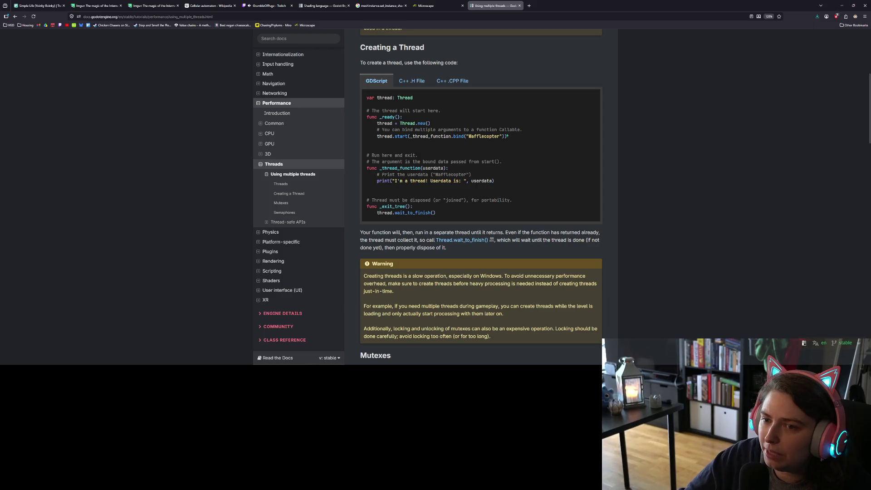
left_click(841, 5)
scroll(399, 191, "up", 8)
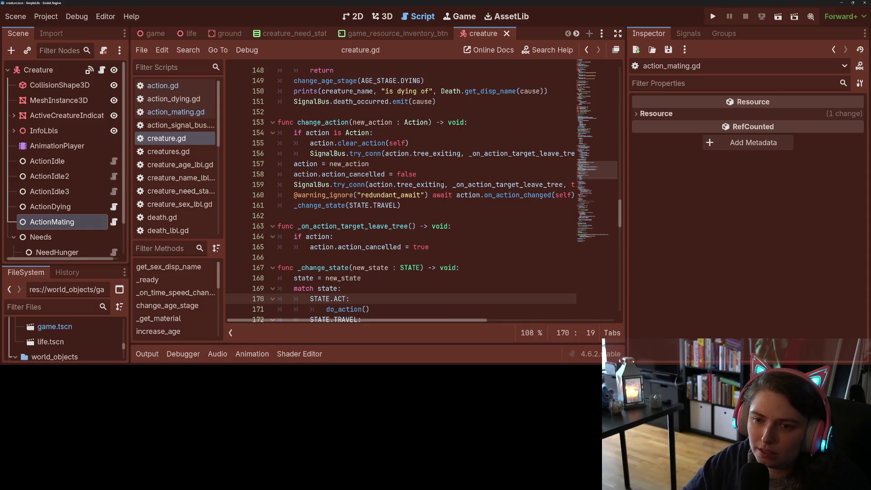
Step: Scroll up to the variables above _ready() and add a blank line after 'var selected : bool = false'
mouse_move(600, 134)
left_mouse_down()
mouse_move(598, 64)
mouse_move(599, 81)
left_mouse_up()
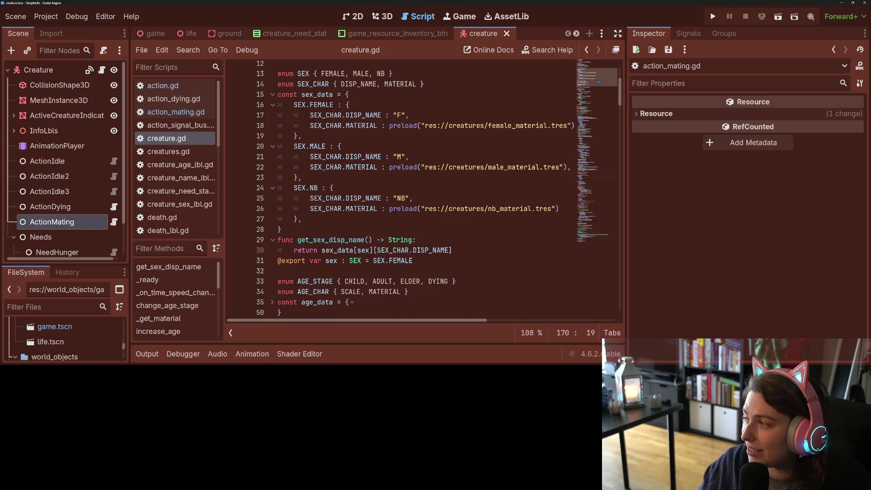
scroll(404, 207, "down", 4)
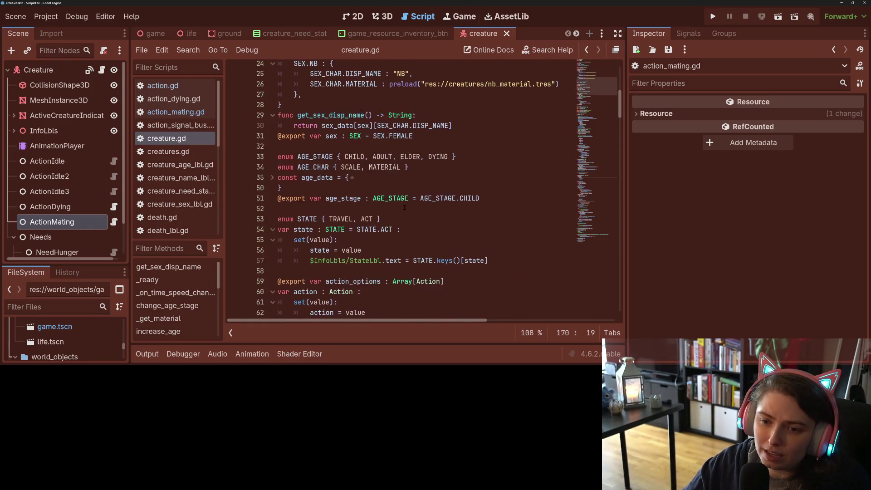
scroll(404, 207, "down", 12)
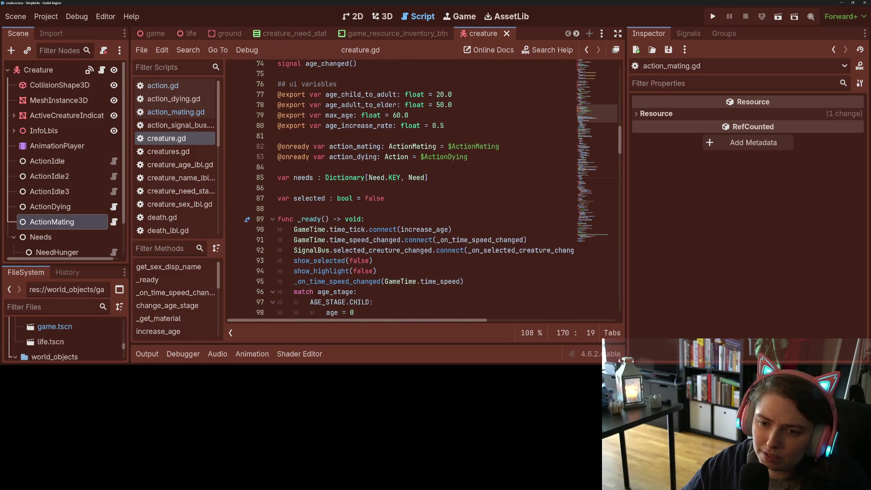
scroll(383, 249, "down", 1)
left_click(420, 170)
key("Return")
key("Return")
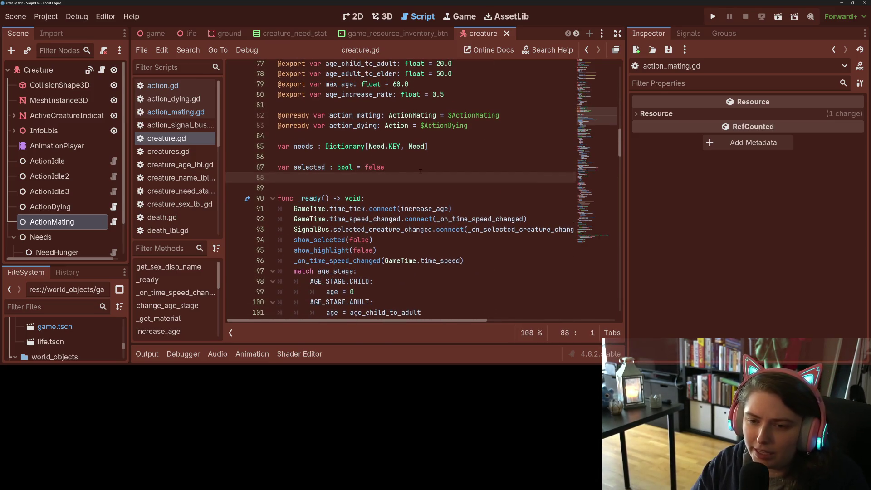
Step: Declare 'var action_thread : Thread', add 'action_thread = Thread.new()' as the first line of _ready(), and save
type("var ac")
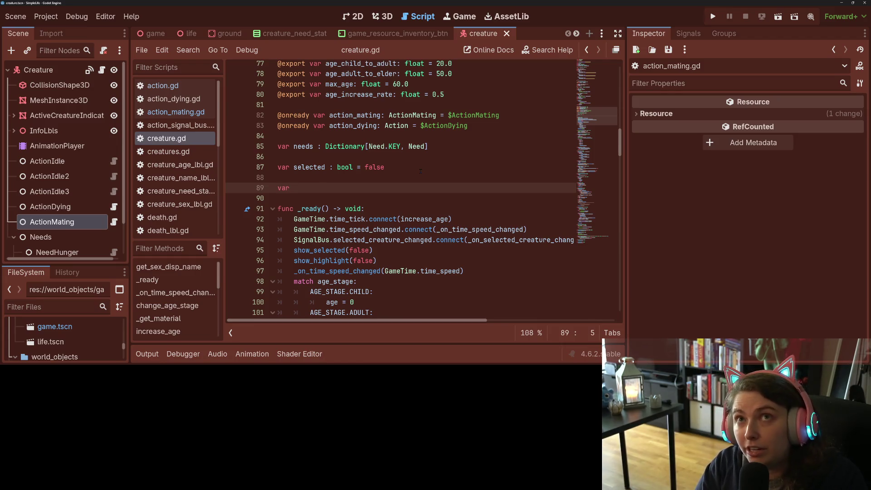
type("tion_thread : T")
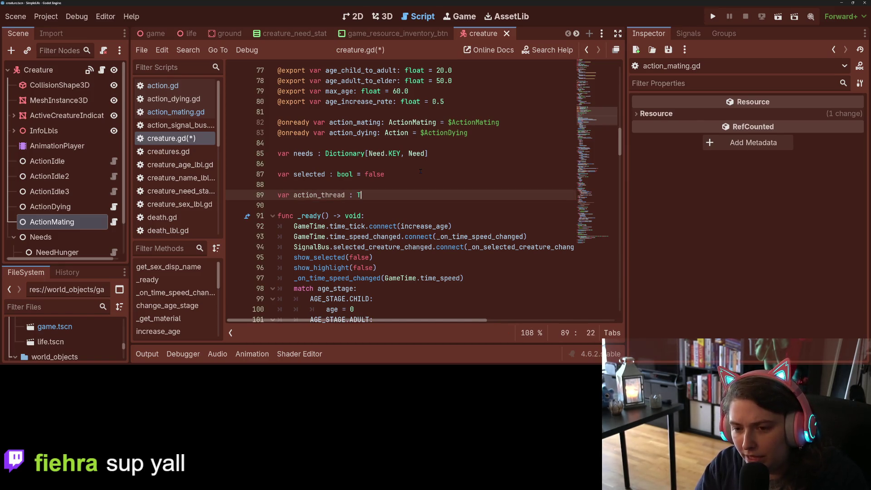
type("hr")
key("Return")
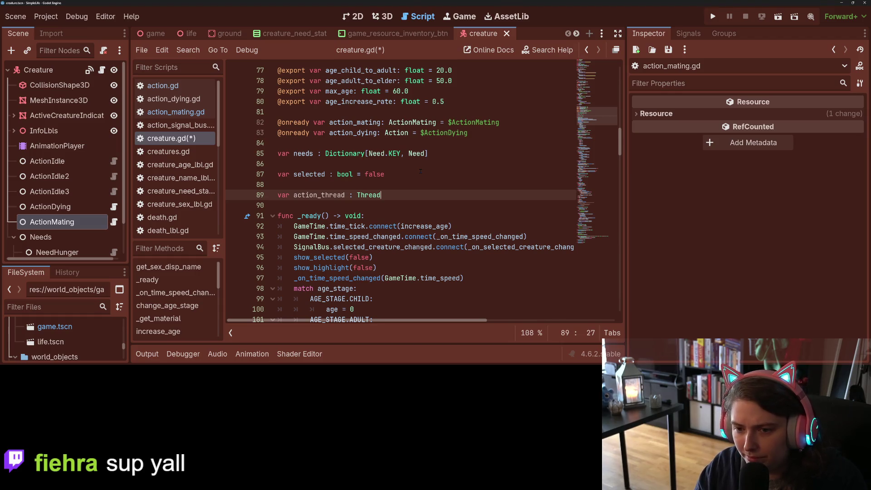
left_click(395, 220)
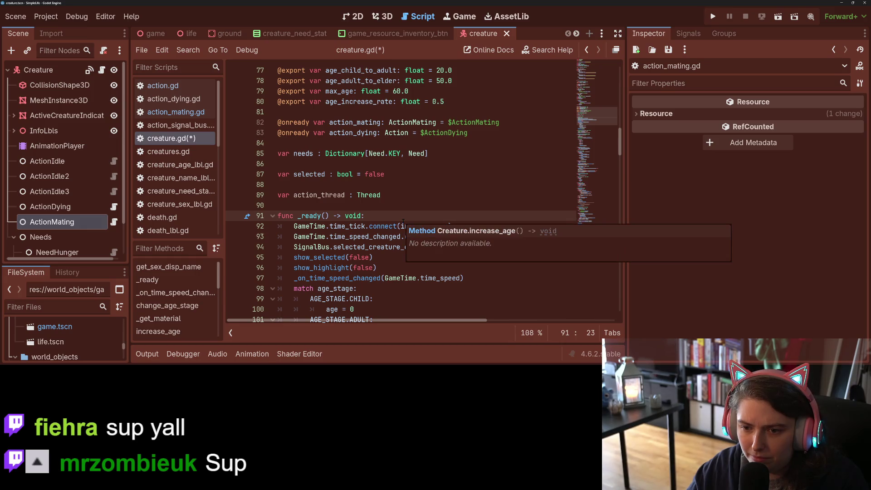
key("Return")
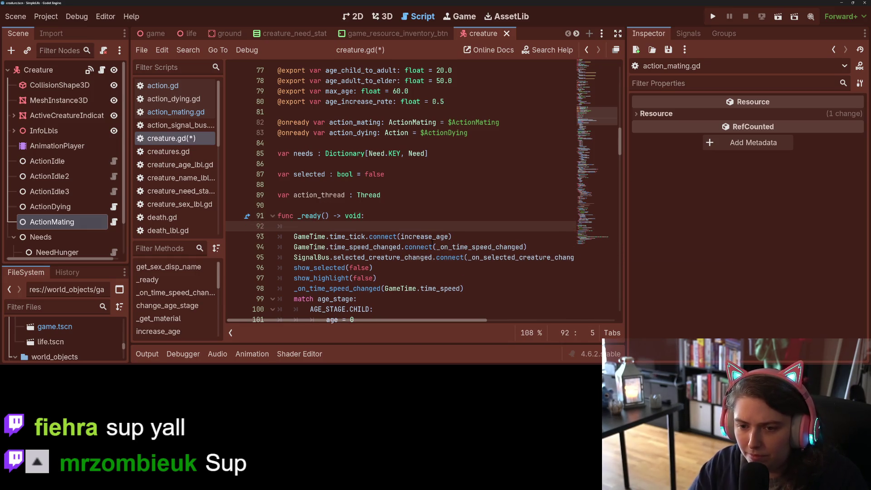
type("action_thread ")
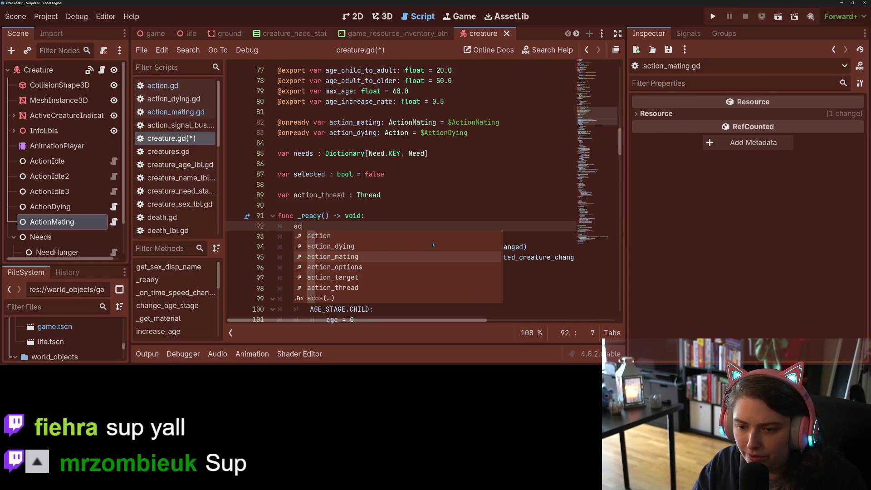
type("= ")
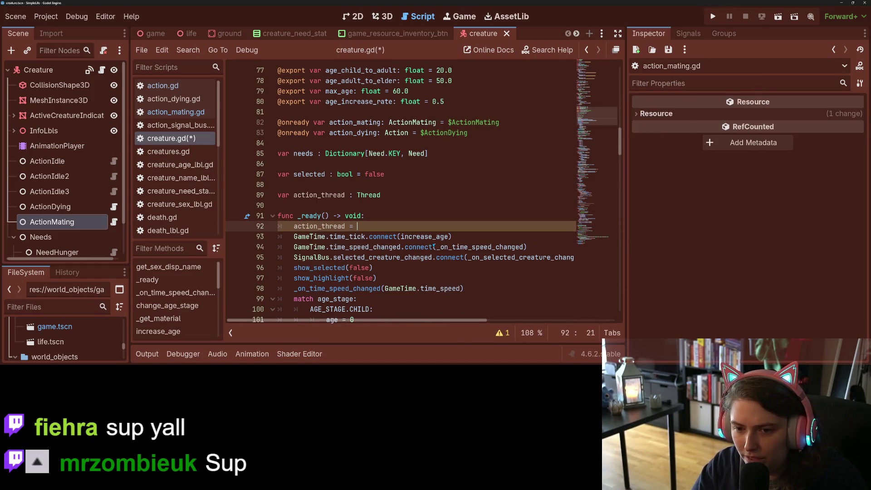
type("Thread.new")
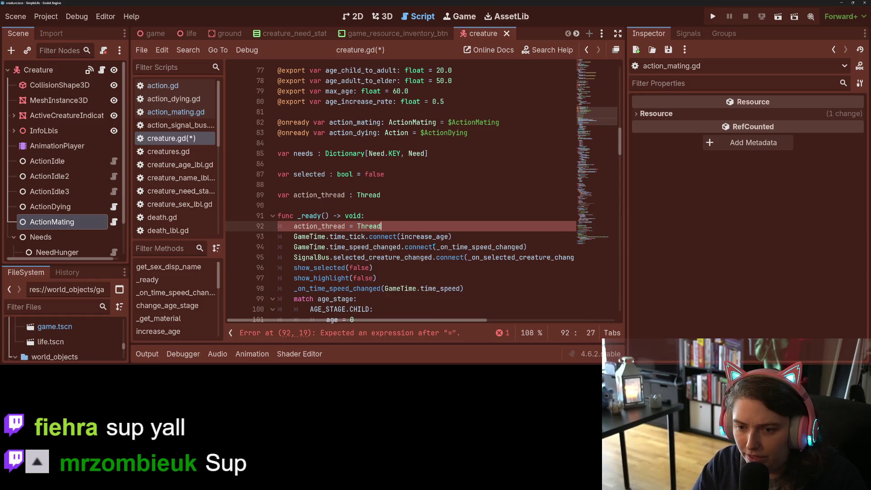
type("()")
key("ctrl+s")
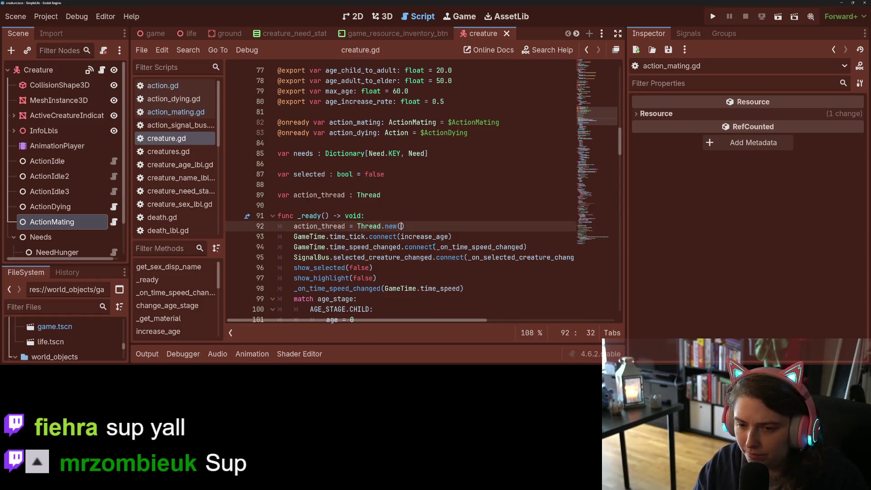
double_click(319, 226)
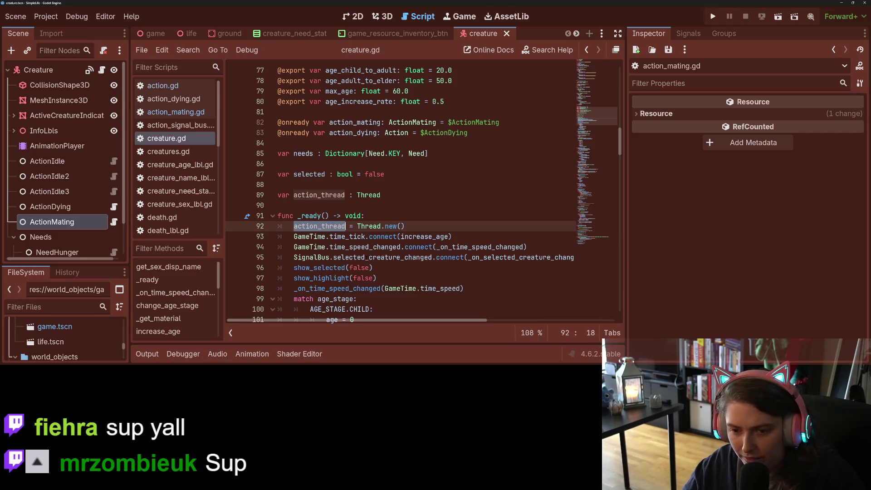
scroll(344, 241, "down", 4)
scroll(363, 259, "down", 6)
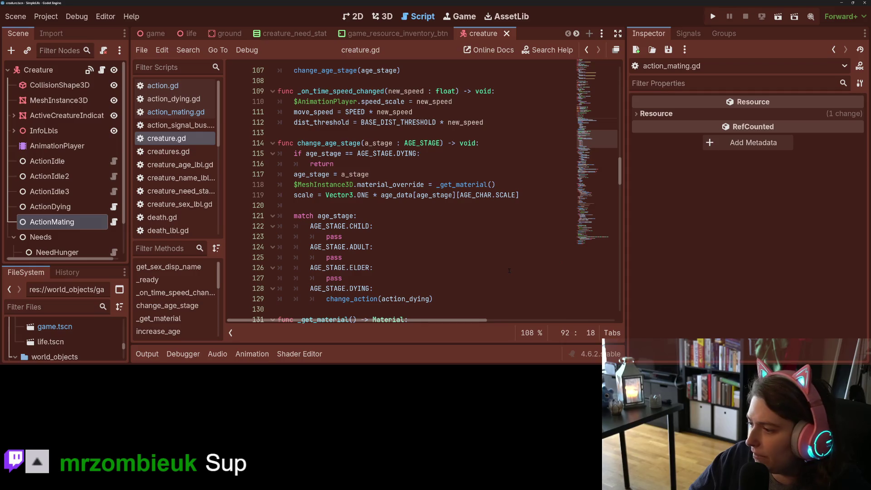
Step: Change line 174's do_action() to action_thread.start(do_action) and save the script
scroll(470, 267, "down", 8)
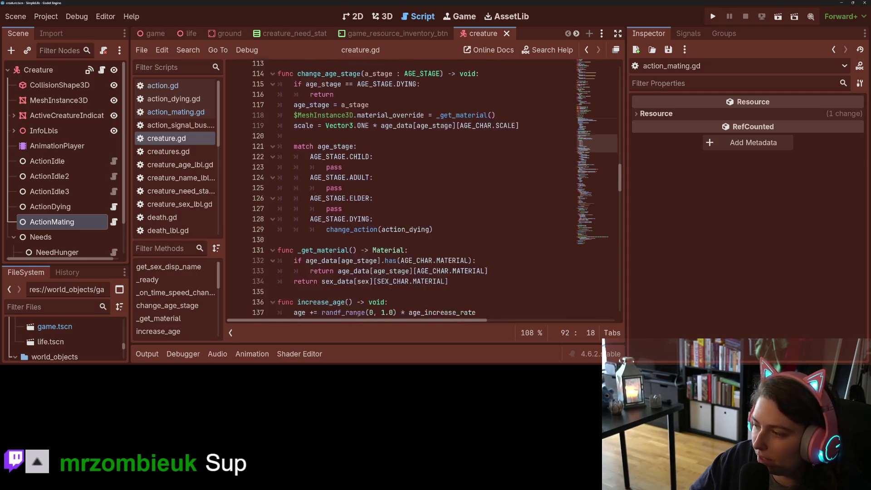
scroll(449, 262, "down", 13)
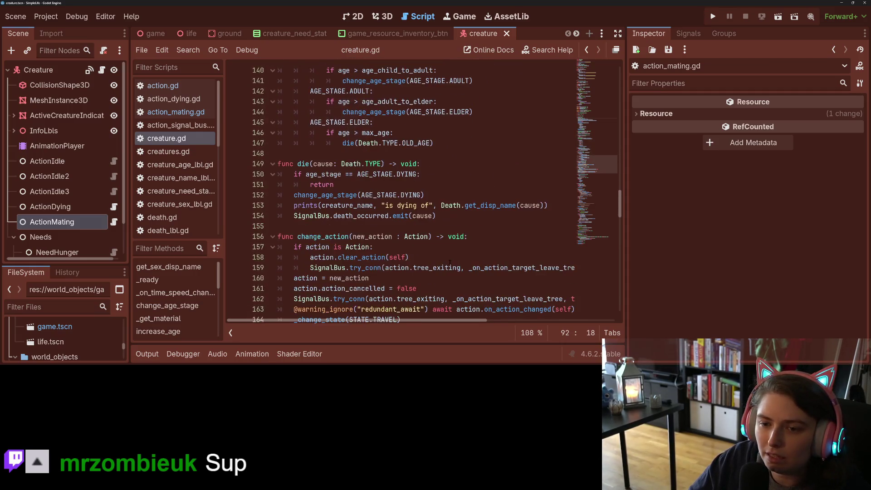
scroll(449, 262, "up", 2)
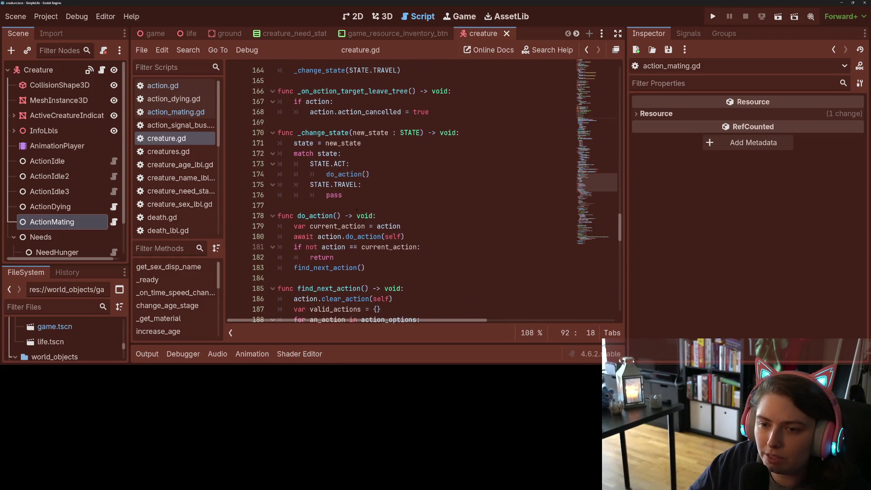
left_click(325, 174)
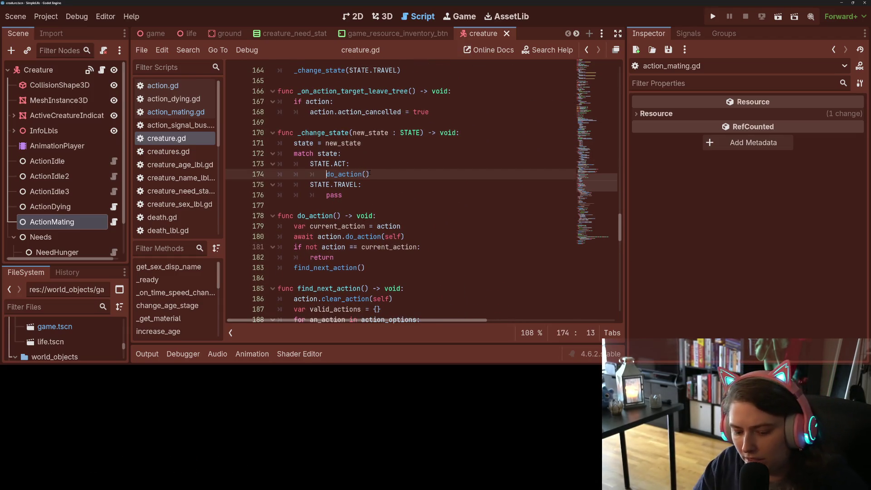
type("action_thread.")
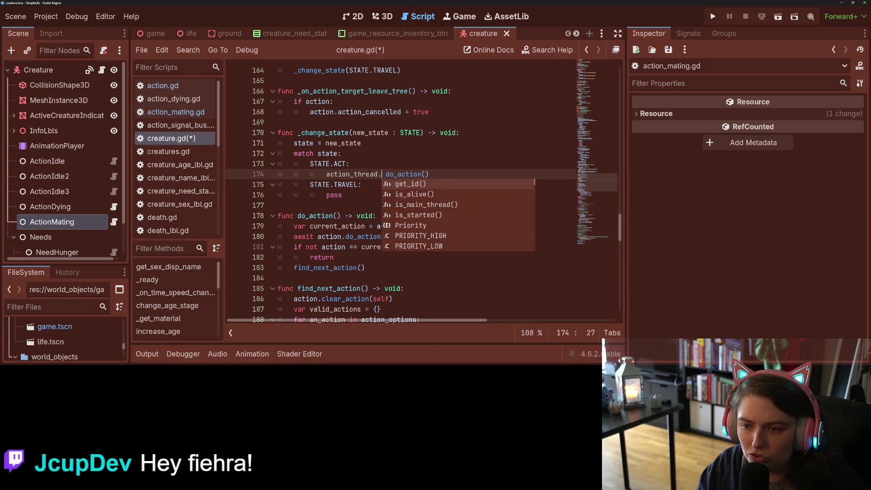
scroll(425, 205, "down", 3)
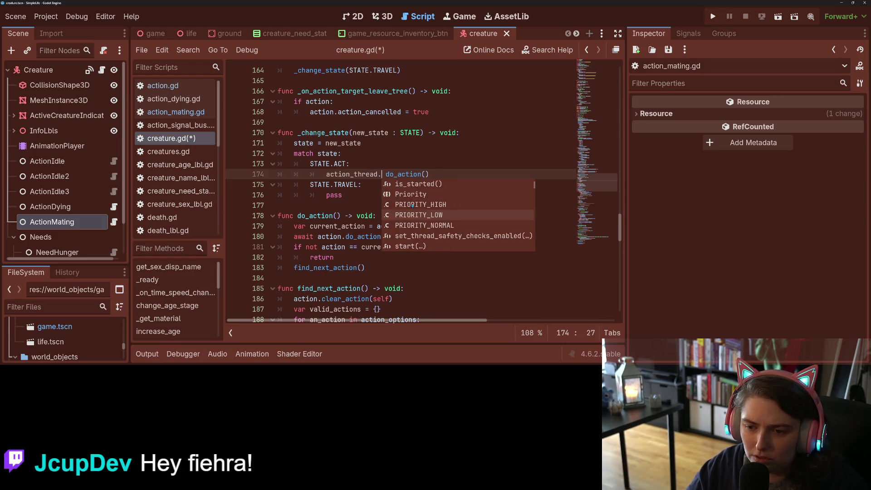
left_click(425, 205)
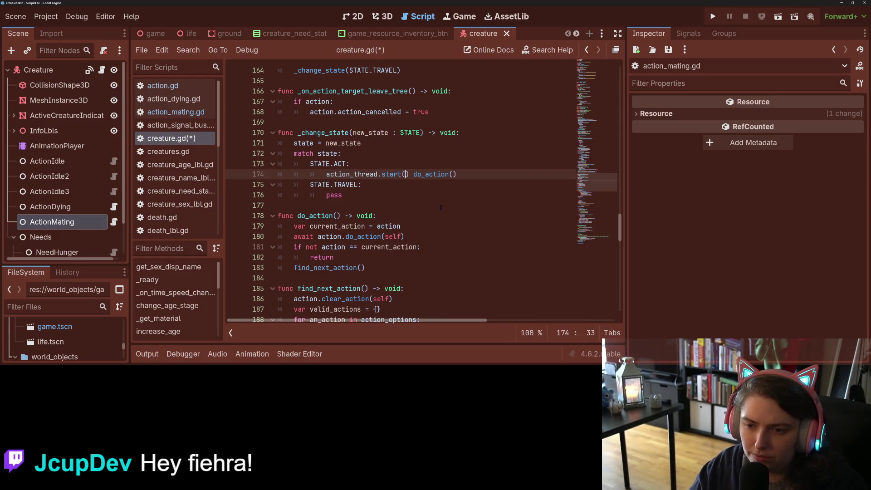
key("End")
key("BackSpace")
key("BackSpace")
type(")")
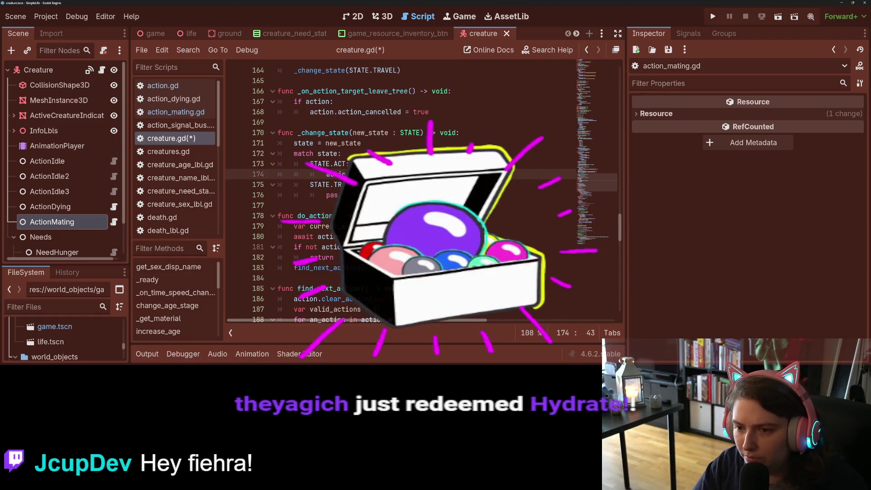
key("ctrl+s")
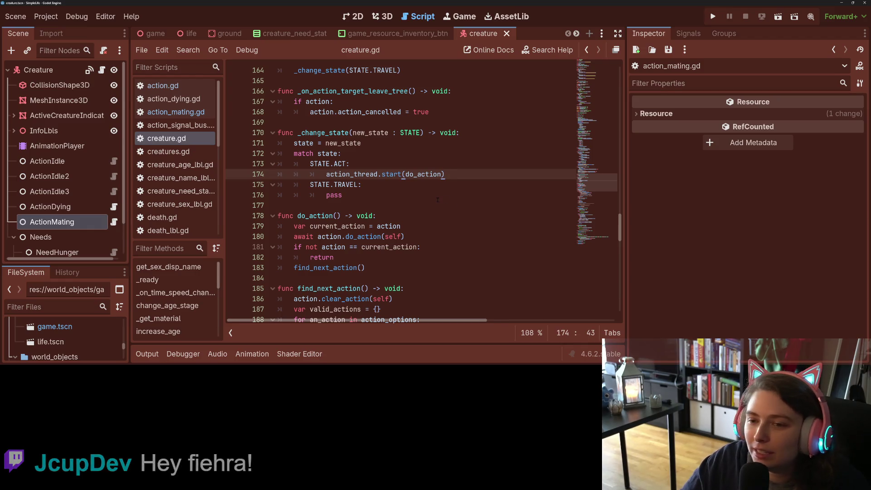
Step: Check the edited line 174, then go back to the threads documentation in Firefox
left_click(452, 181)
left_click(462, 171)
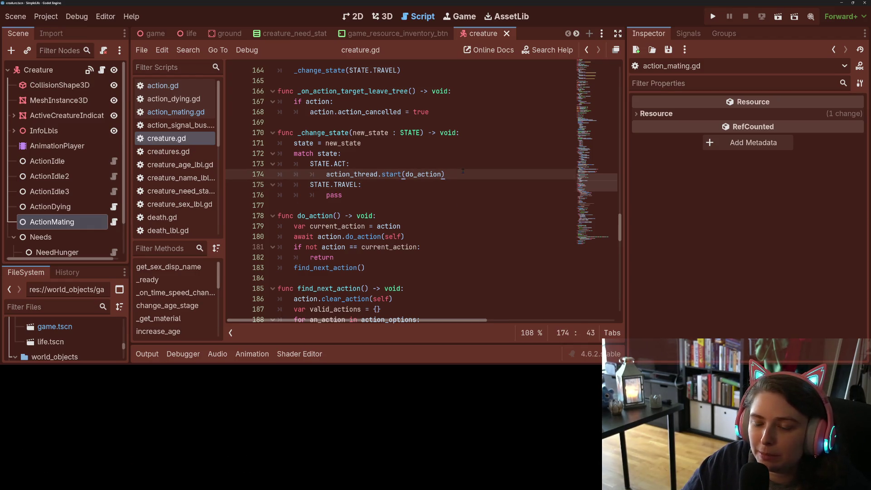
left_click(362, 175)
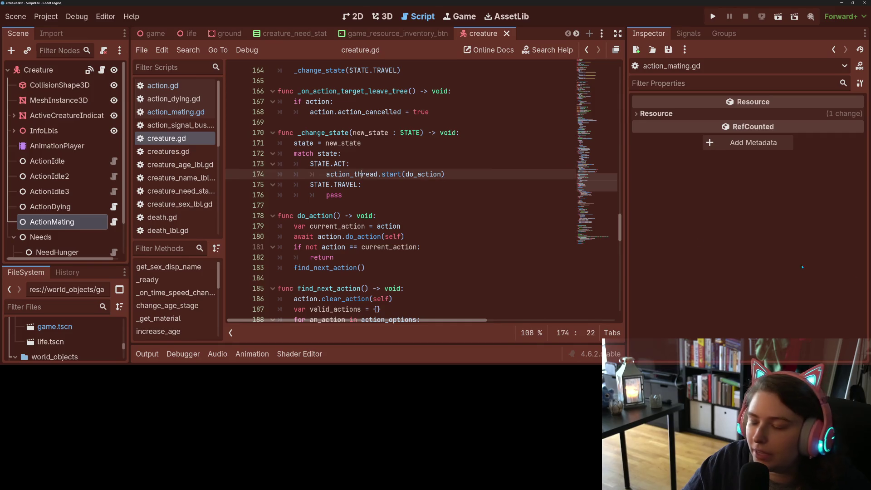
key("alt+Tab")
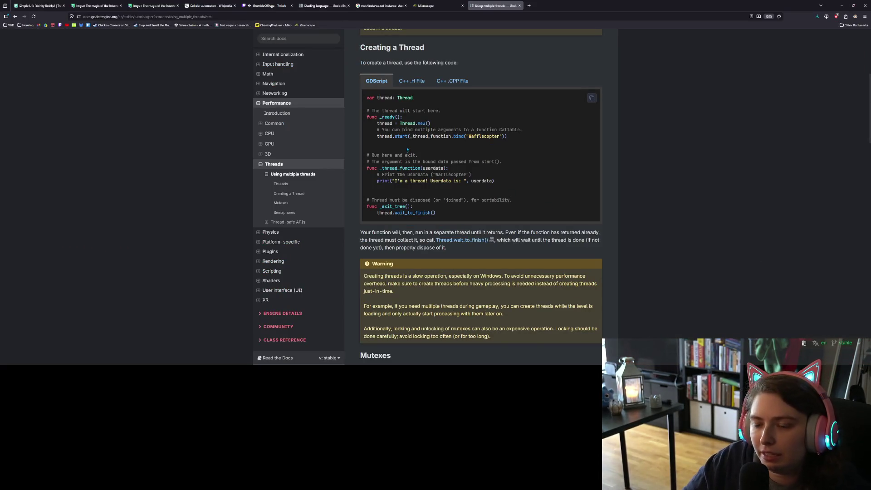
Step: Study the Creating a Thread example's thread.start call and its _exit_tree cleanup code
double_click(412, 137)
double_click(458, 137)
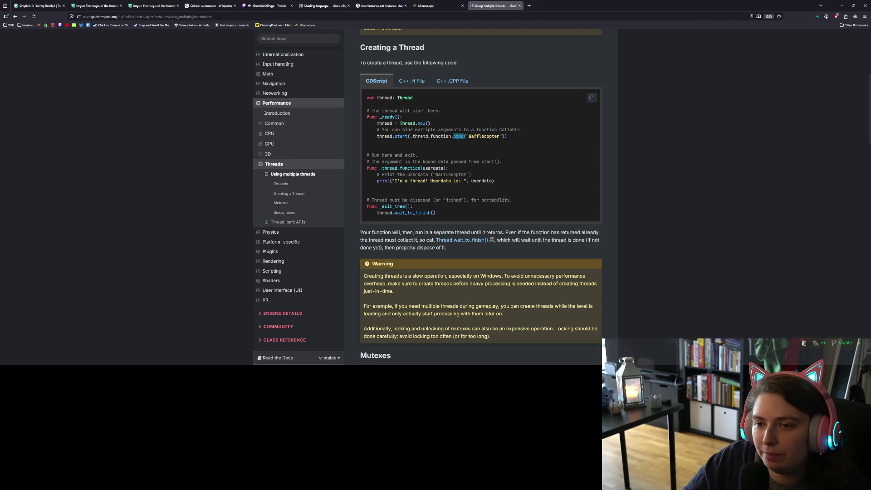
double_click(385, 136)
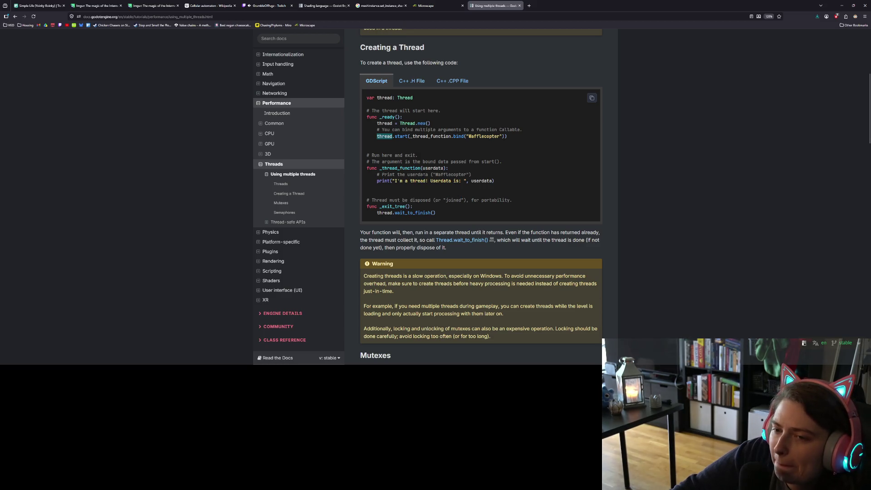
key("alt+Tab")
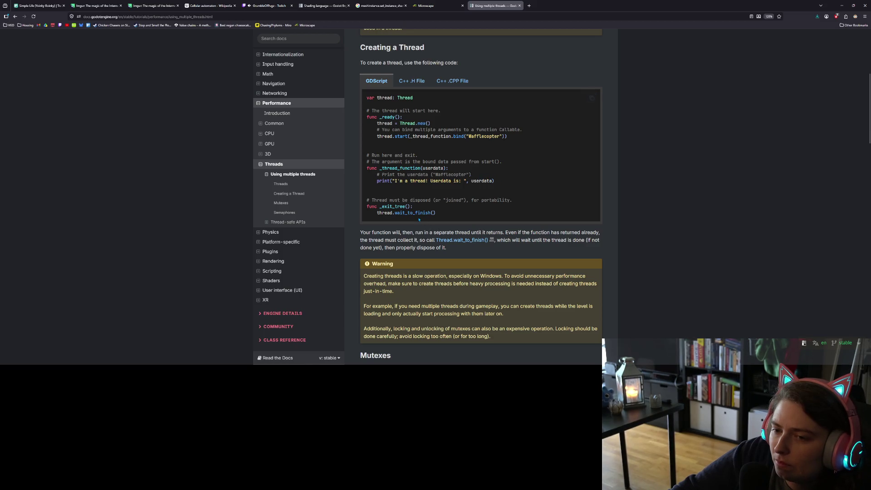
left_click_drag(436, 213, 367, 206)
key("ctrl+c")
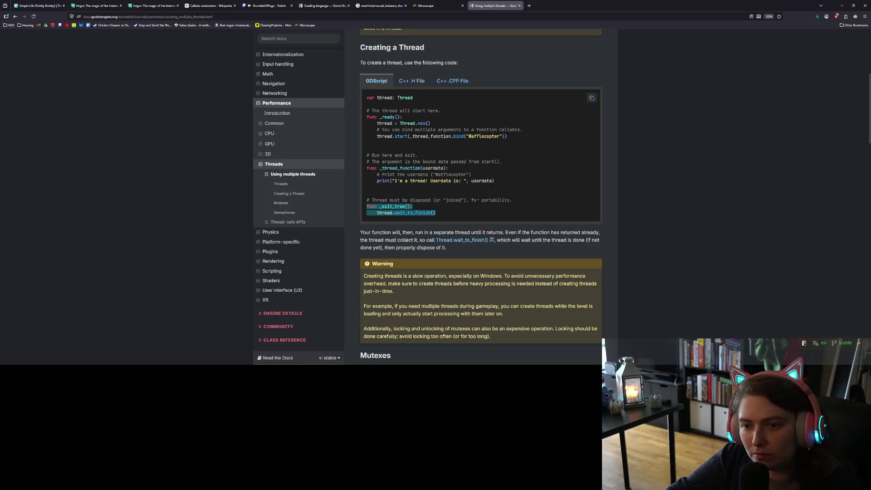
left_click(483, 198)
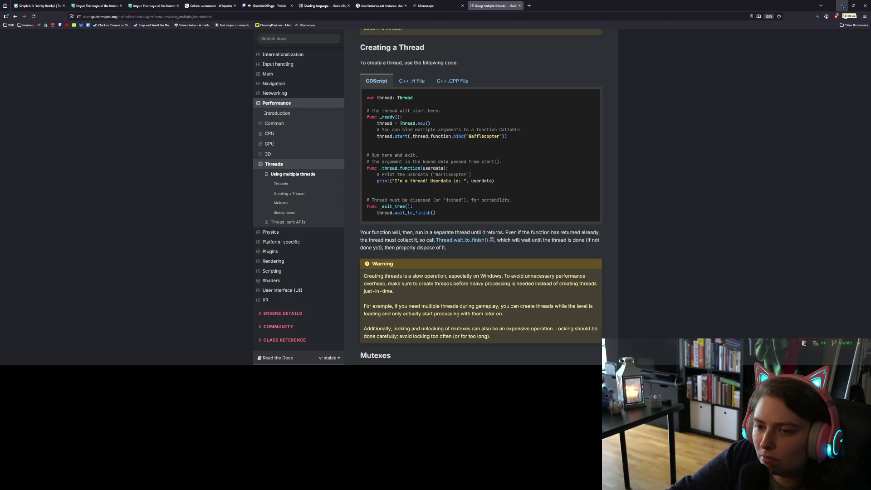
Step: Paste the docs' _exit_tree() function with thread.wait_to_finish() at the end of creature.gd and save
left_click(843, 7)
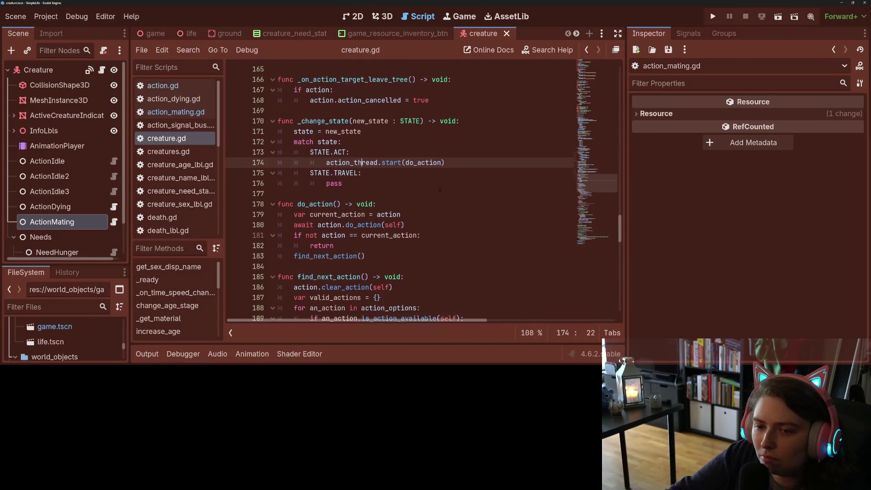
scroll(440, 249, "down", 20)
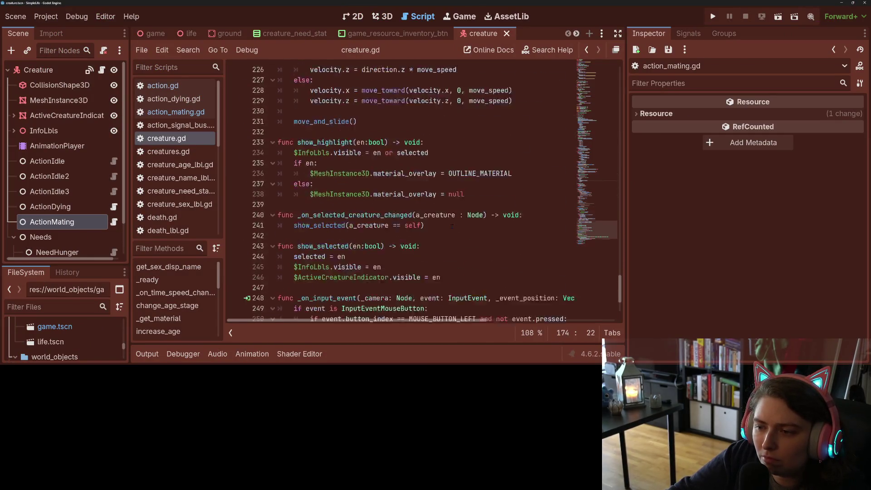
left_click(373, 310)
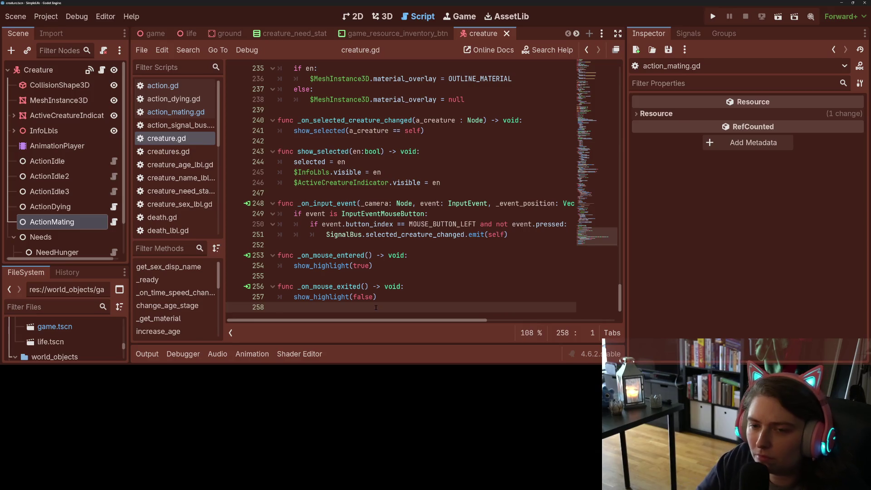
key("ctrl+v")
key("ctrl+s")
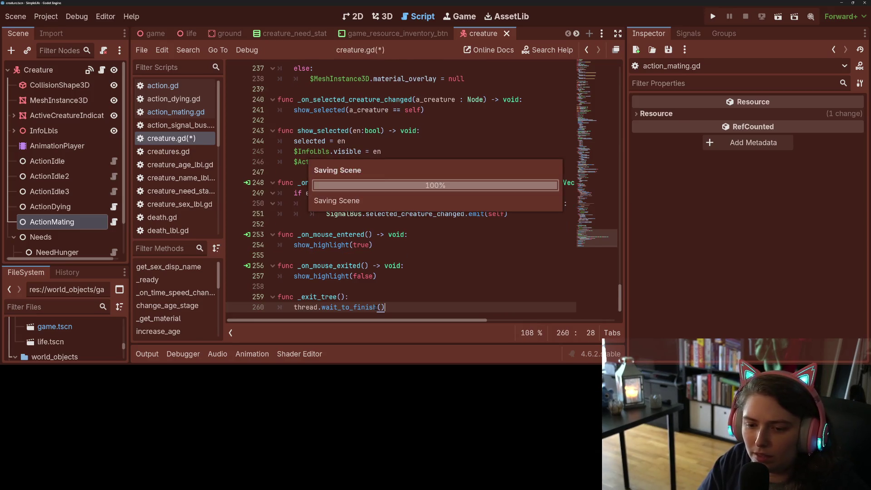
Step: Rename thread to action_thread in the _exit_tree() call and save again
double_click(305, 307)
type("ac")
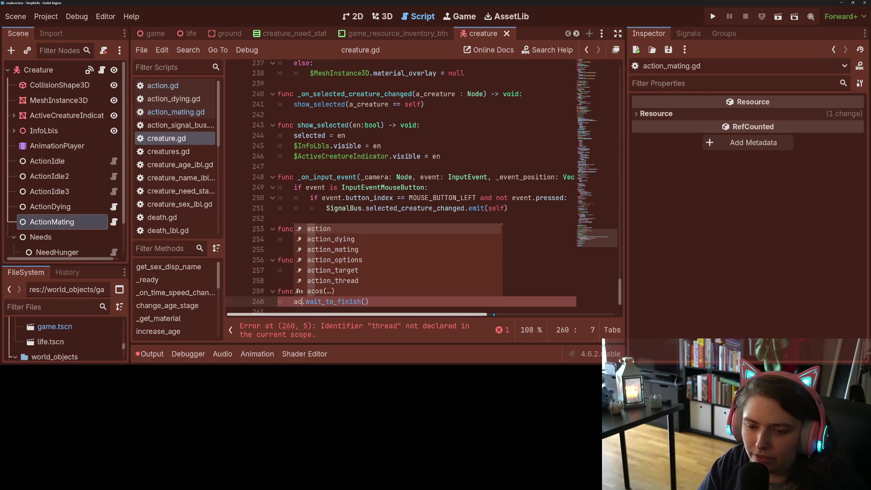
key("Down")
key("Down")
key("Down")
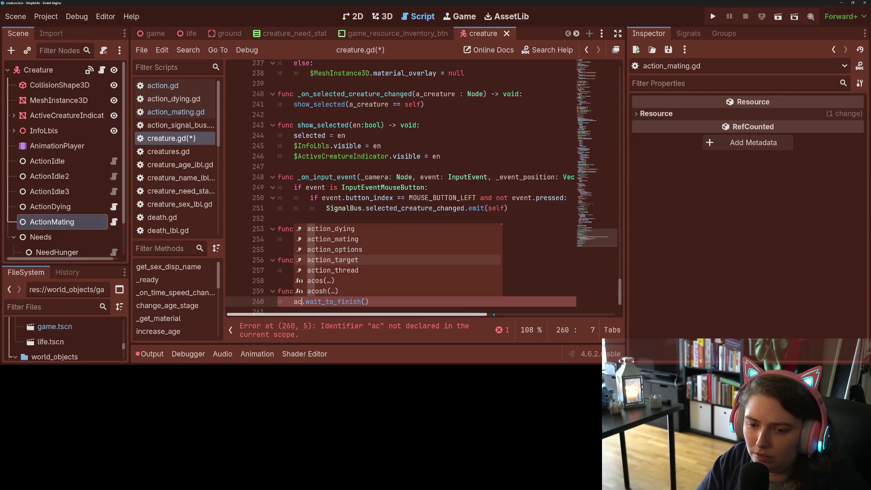
key("Return")
key("ctrl+s")
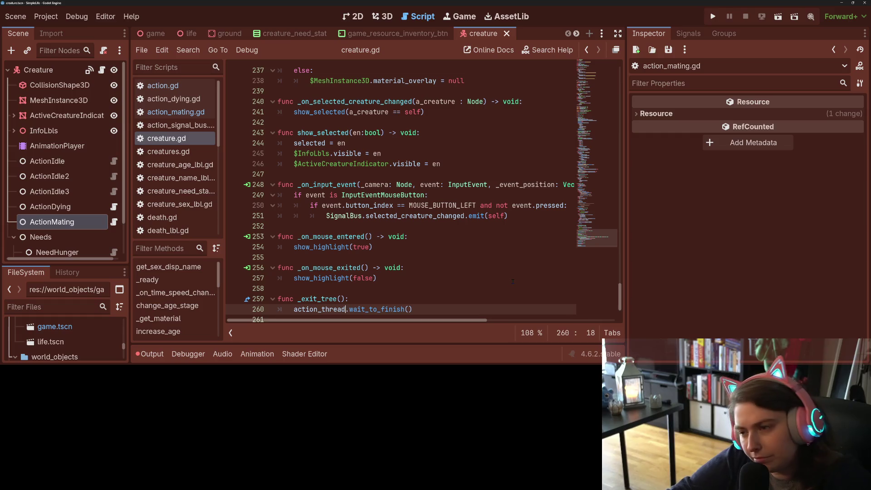
scroll(399, 191, "up", 15)
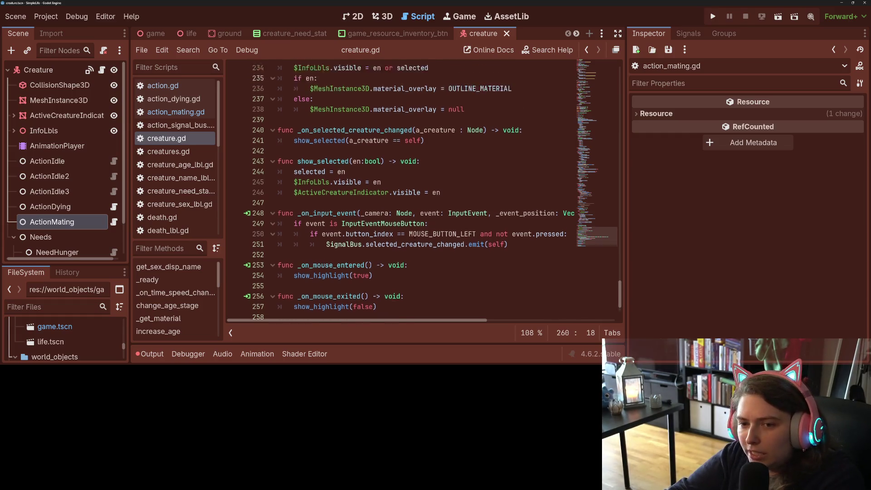
scroll(412, 239, "up", 9)
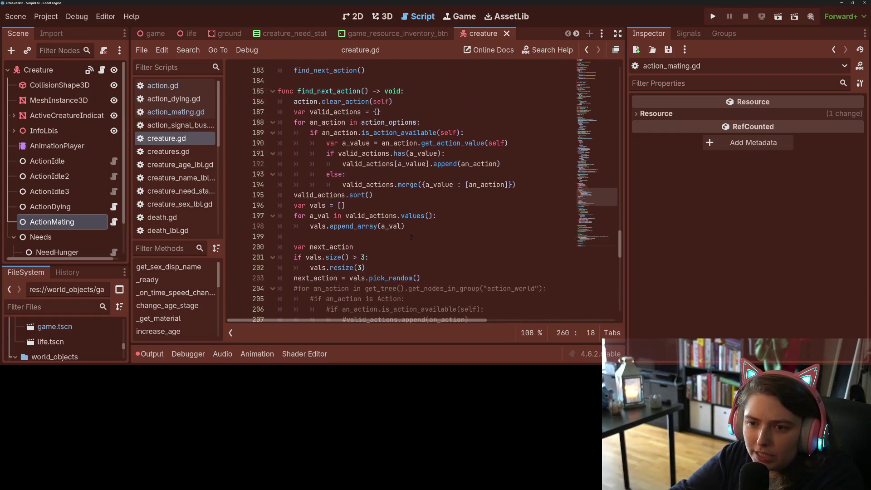
scroll(413, 240, "up", 3)
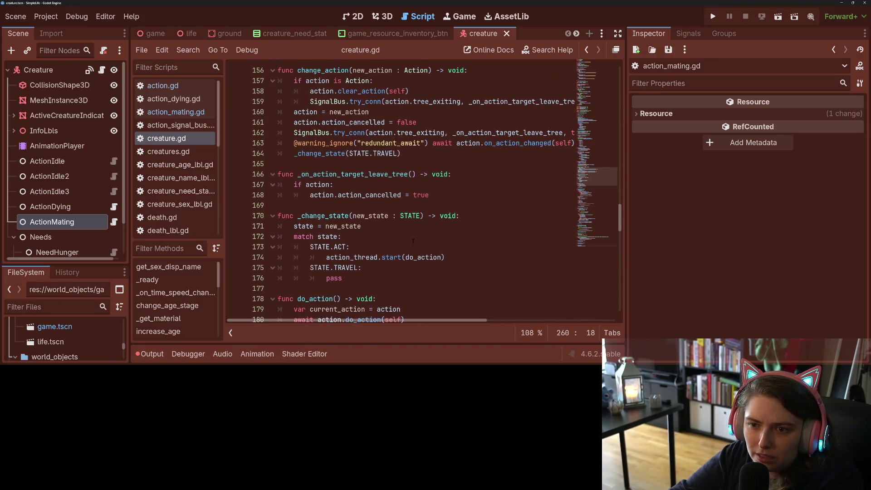
scroll(413, 241, "up", 1)
scroll(414, 241, "down", 4)
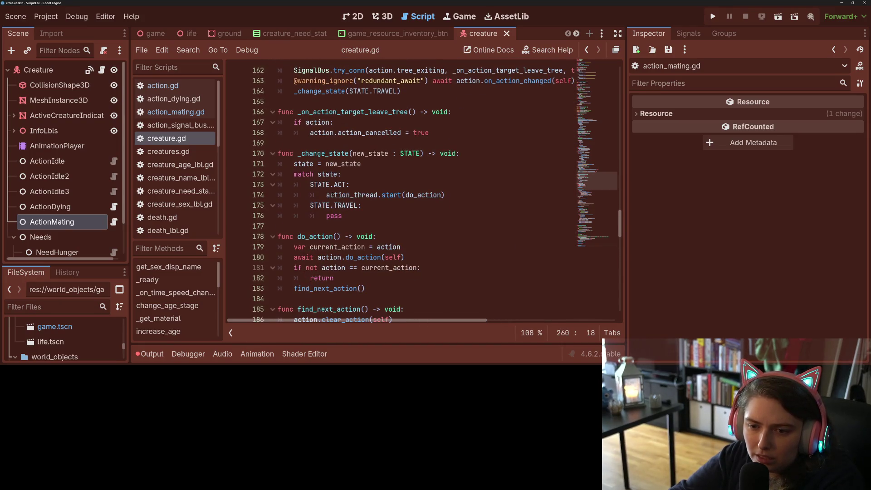
left_click(326, 195)
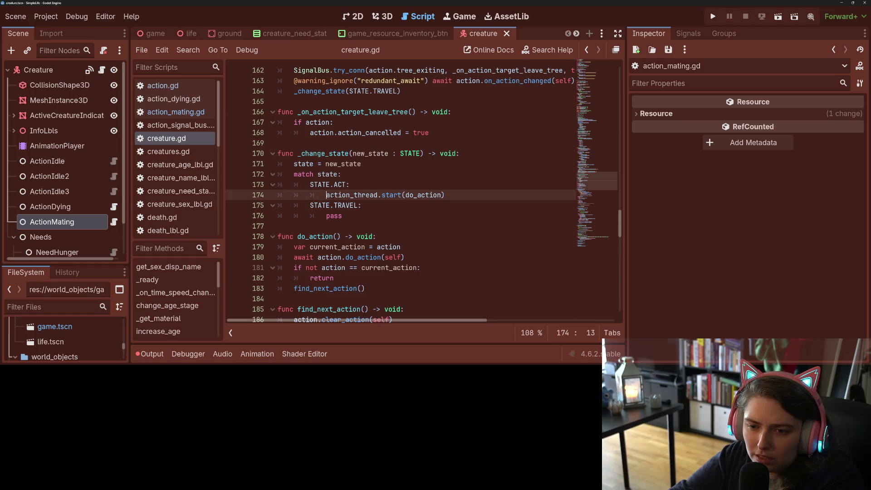
double_click(424, 196)
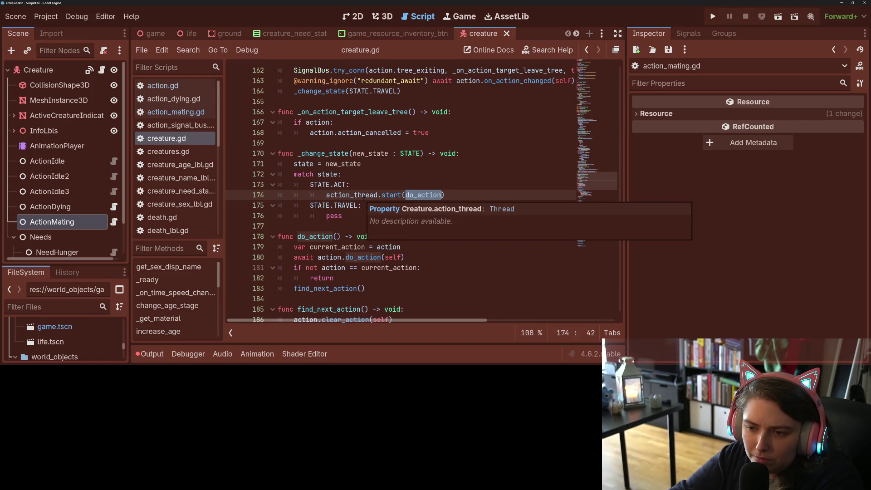
double_click(364, 198)
left_click(351, 196)
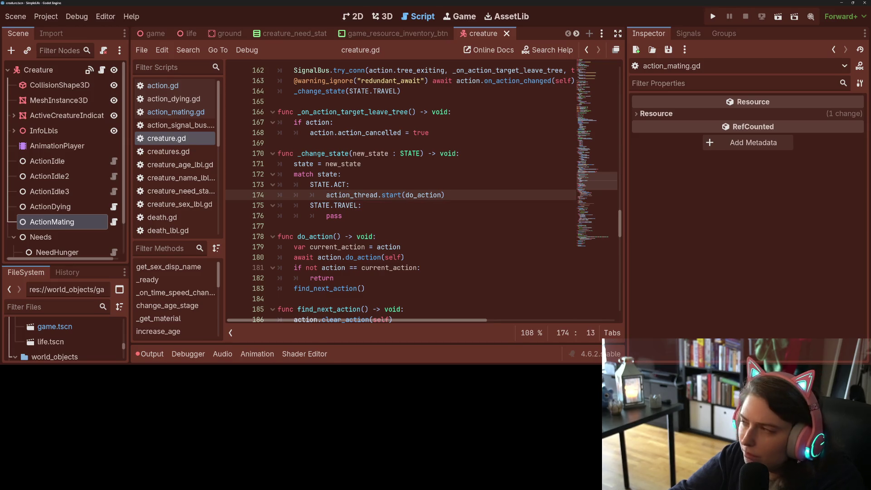
mouse_move(341, 196)
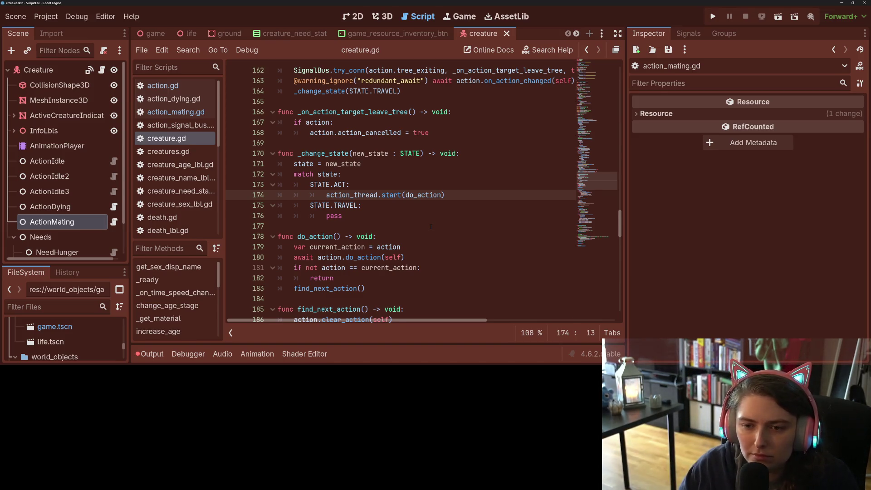
Step: Write 'if action_thread.is_alive()' on a new line above action_thread.start(do_action), then return to the docs
key("Return")
key("Up")
type("if ")
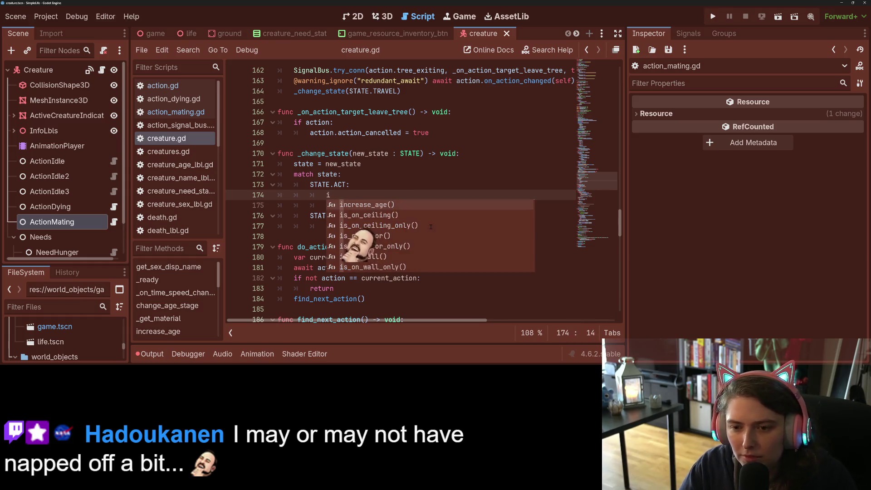
type("a")
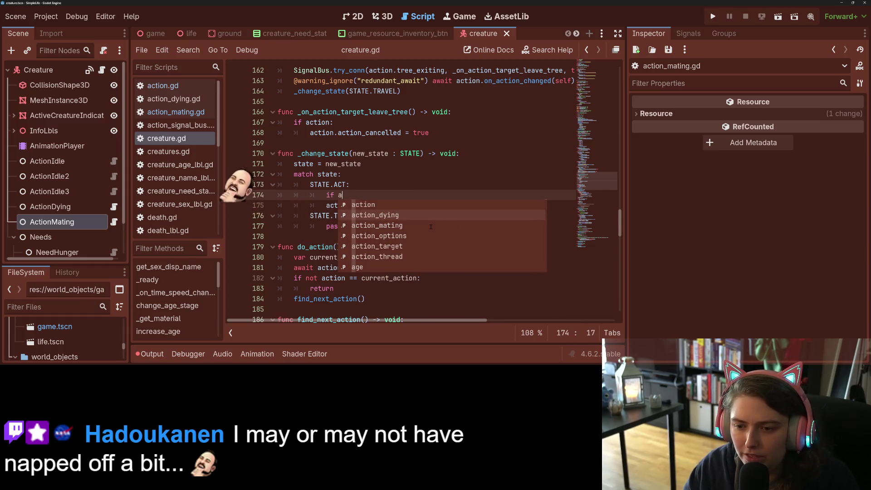
key("Down")
key("Return")
type(".")
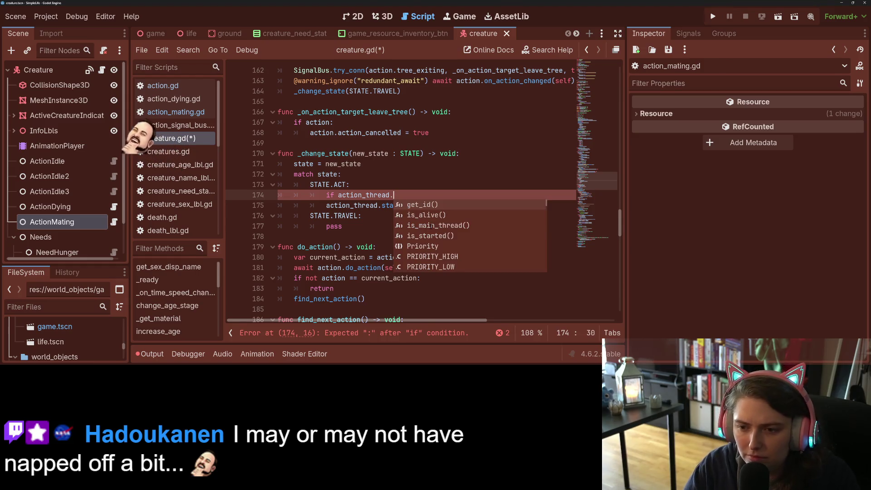
key("Down")
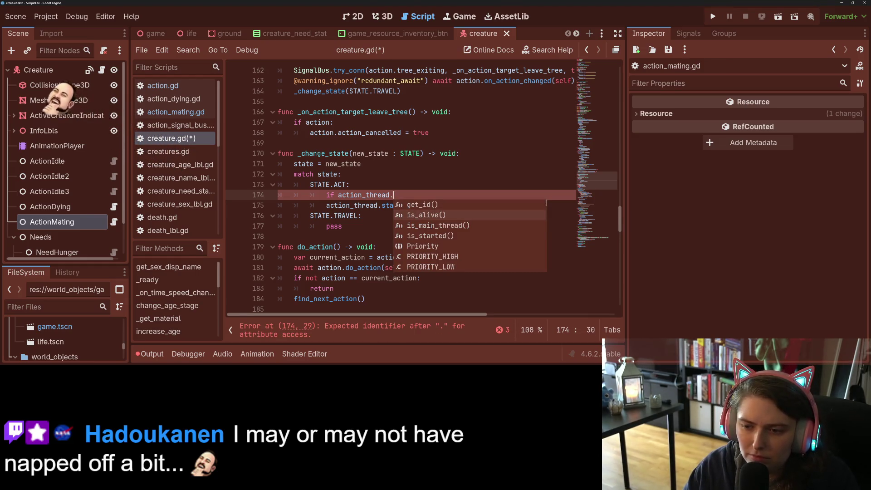
key("Return")
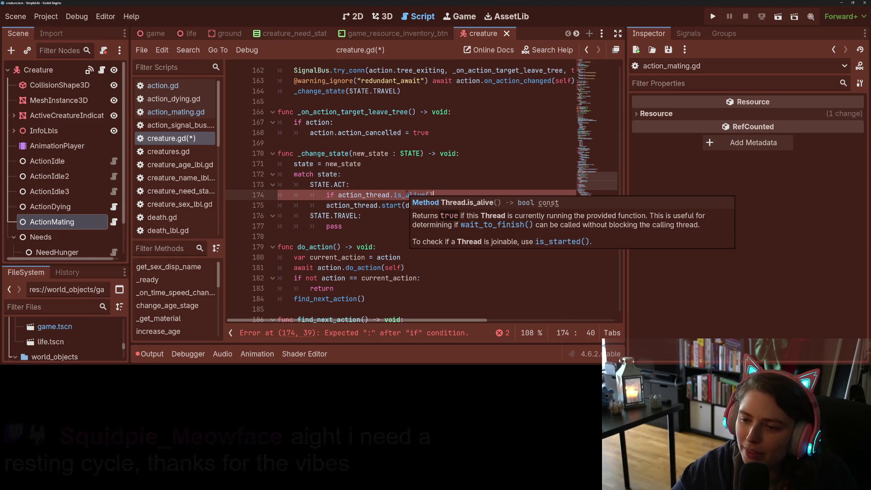
mouse_move(412, 195)
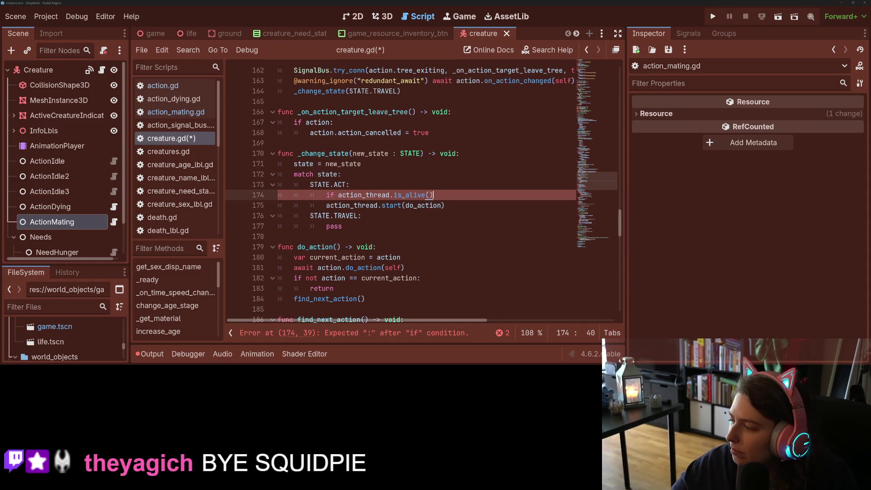
key("alt+Tab")
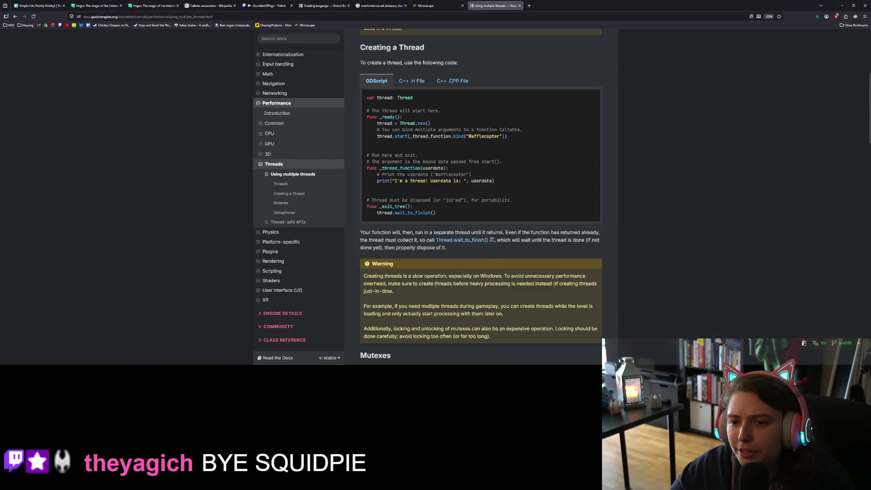
Step: Scroll to the Mutex example and examine its _thread_function and counter += 1 line
scroll(491, 248, "down", 6)
scroll(477, 210, "down", 5)
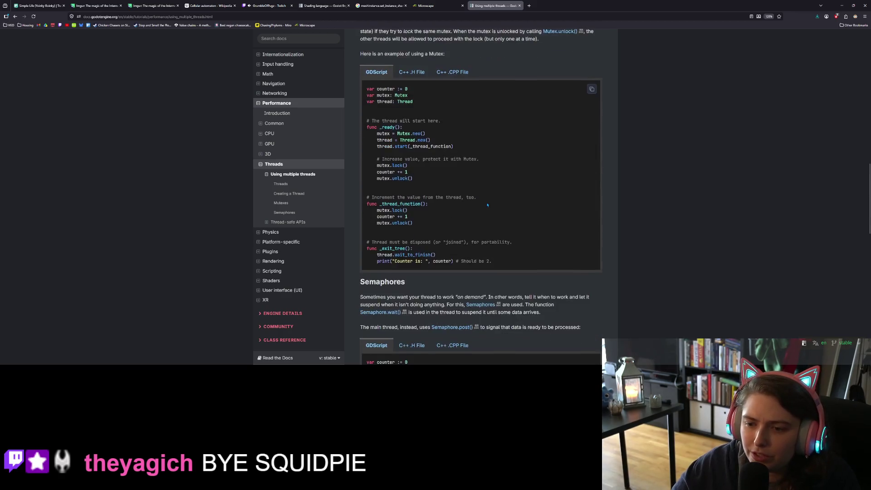
scroll(483, 207, "down", 2)
scroll(488, 204, "up", 2)
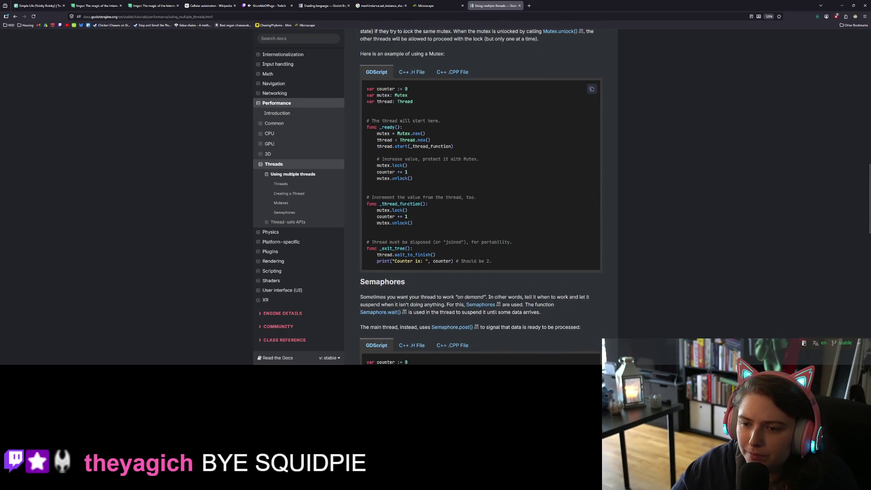
left_click_drag(379, 204, 420, 204)
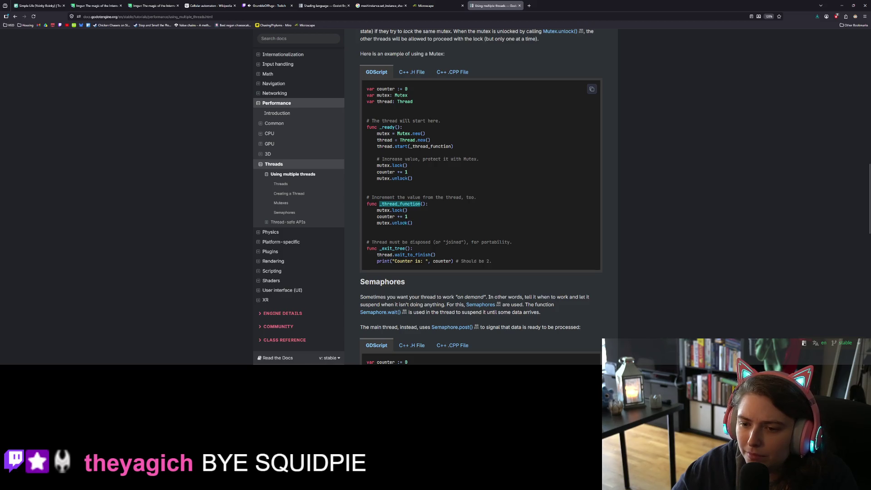
double_click(385, 217)
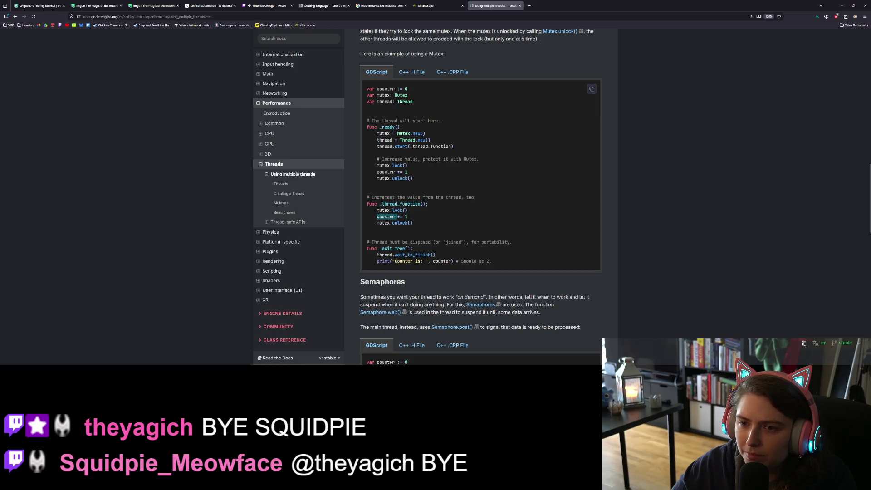
left_click(404, 223)
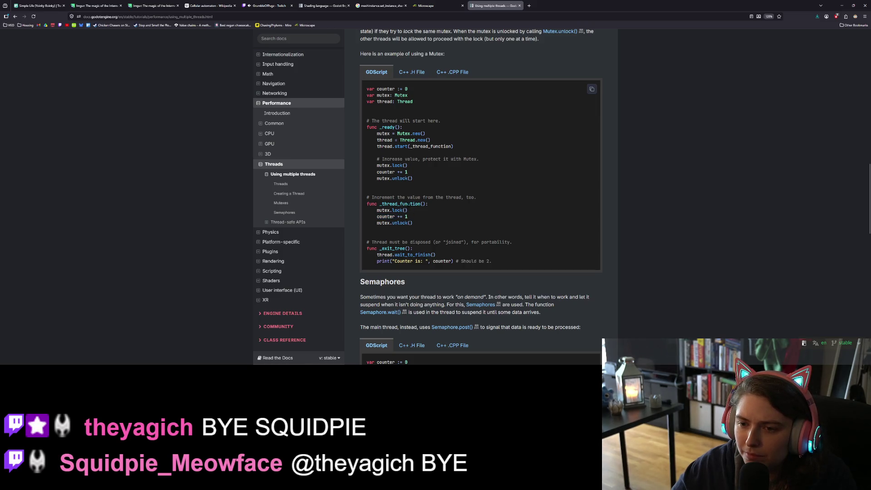
Step: Trace _thread_function, mutex.lock() and counter in the Mutex code, then scroll to the Semaphores example
double_click(409, 204)
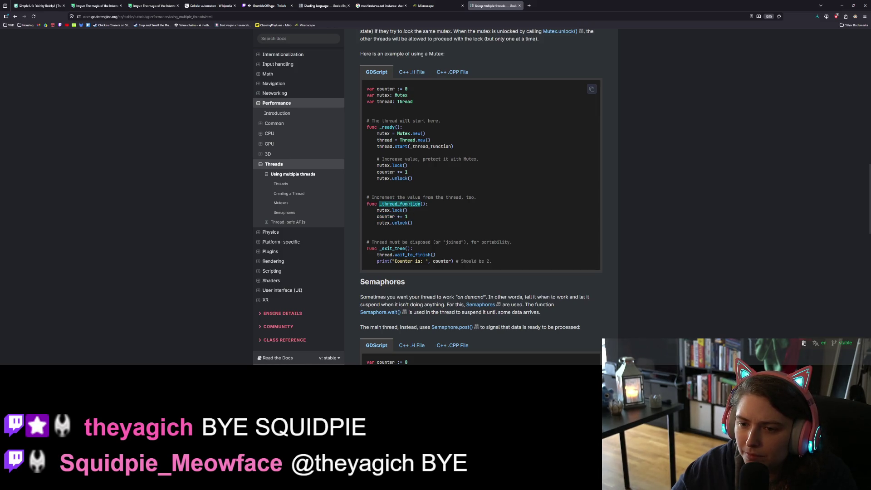
double_click(420, 146)
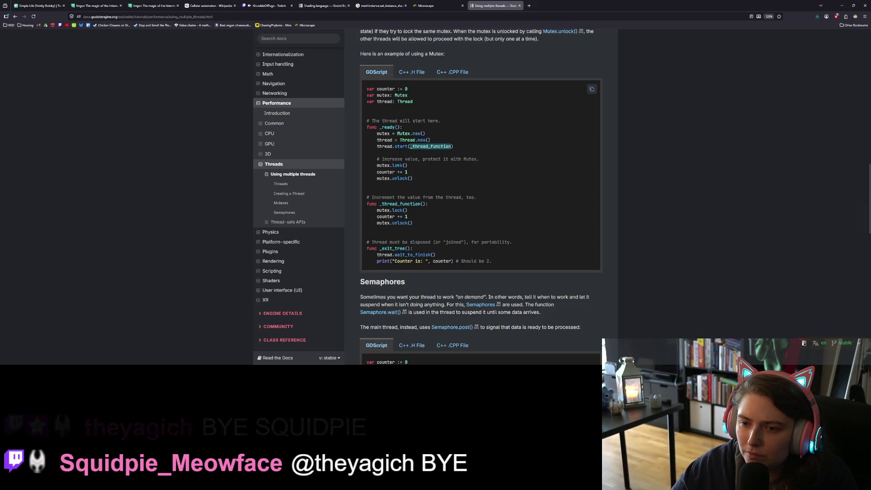
left_click(387, 165)
double_click(387, 165)
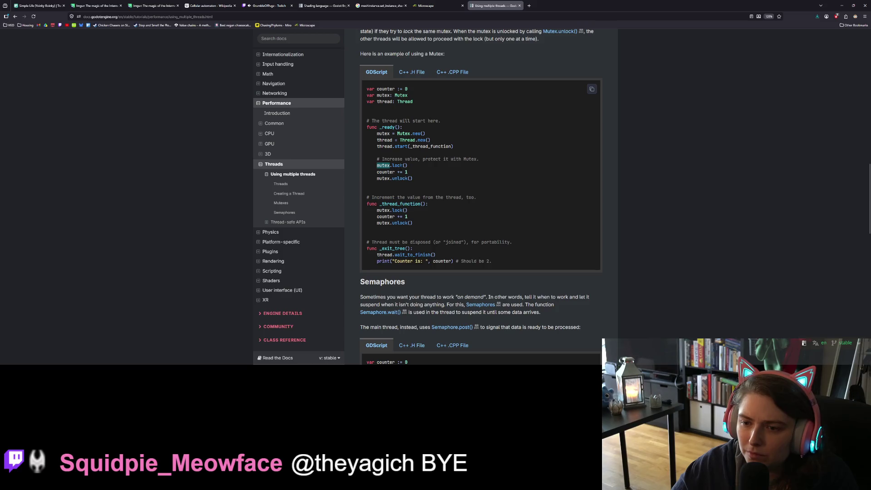
double_click(388, 172)
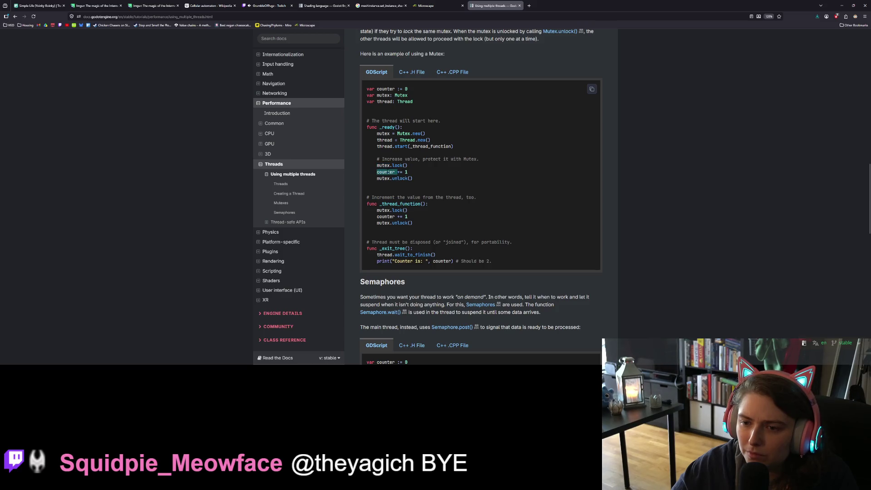
left_click(422, 178)
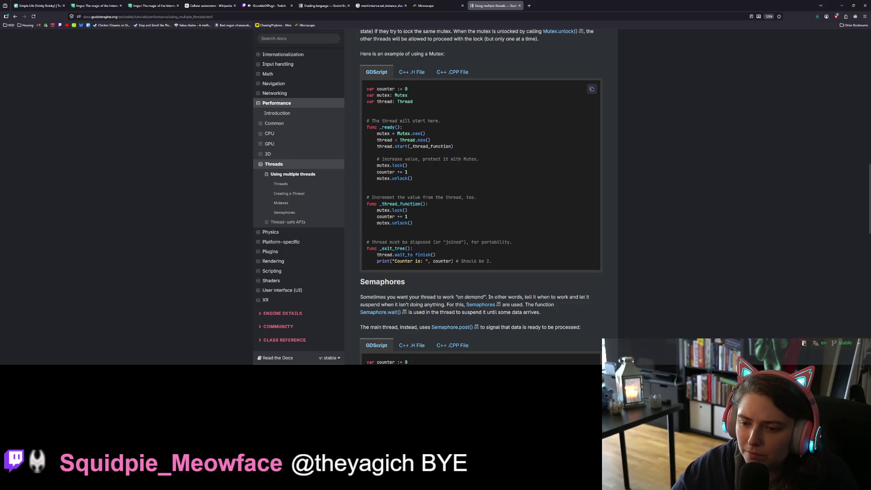
scroll(418, 242, "down", 5)
scroll(413, 267, "down", 5)
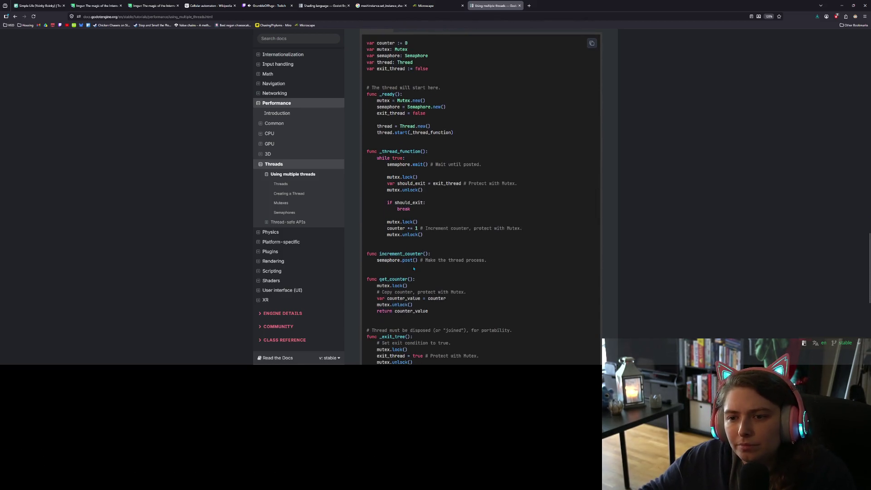
Step: Read the semaphore.wait() line of the semaphore example, highlighting its comment and parentheses
scroll(414, 268, "down", 1)
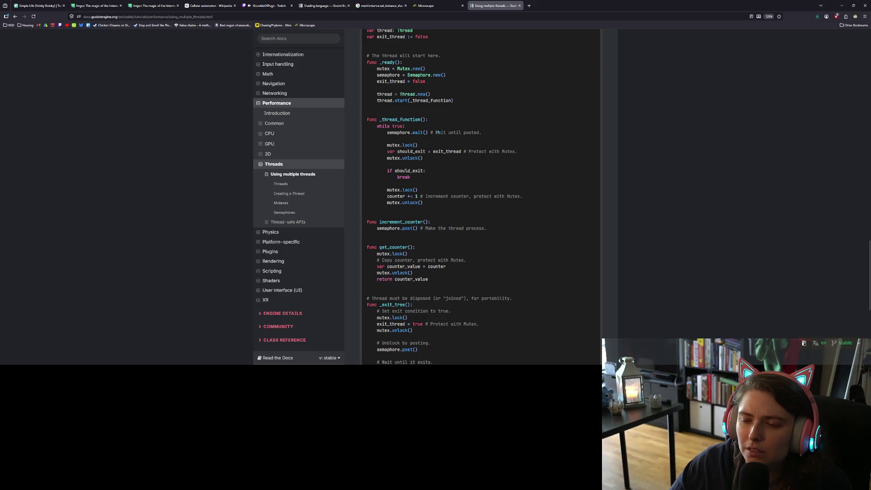
left_click_drag(453, 133, 493, 136)
left_click(493, 136)
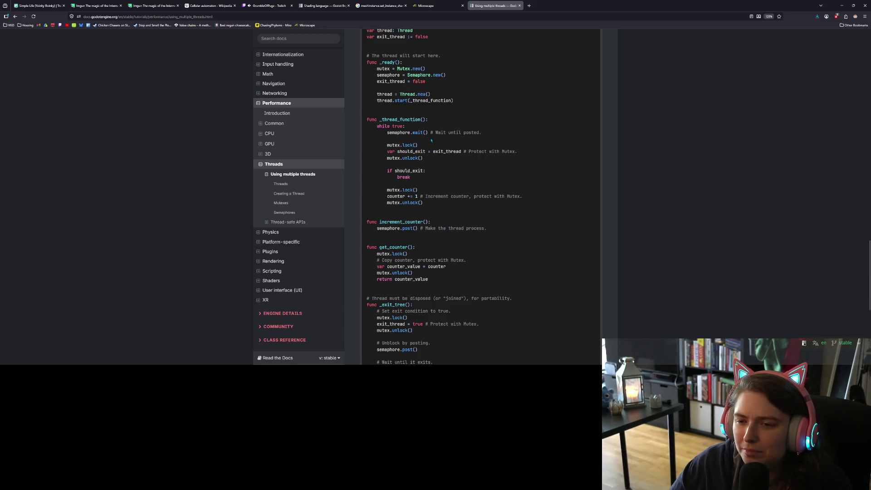
left_click_drag(423, 133, 430, 133)
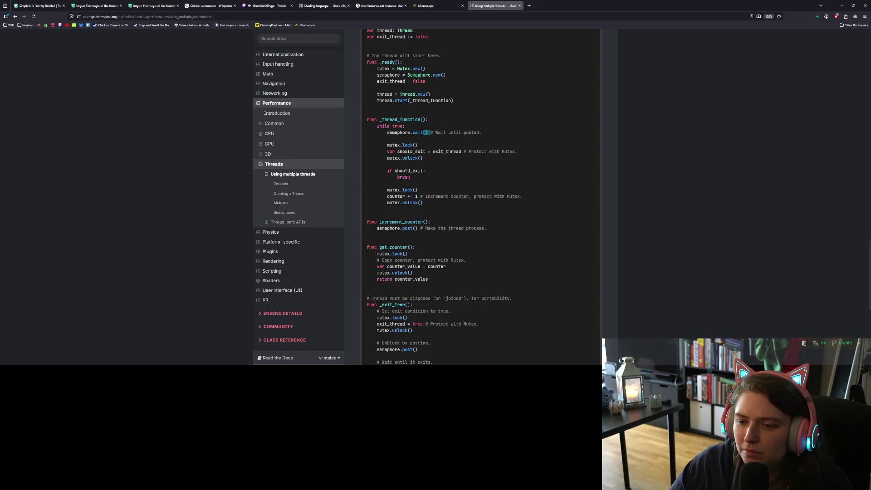
scroll(409, 176, "down", 3)
left_click(414, 170)
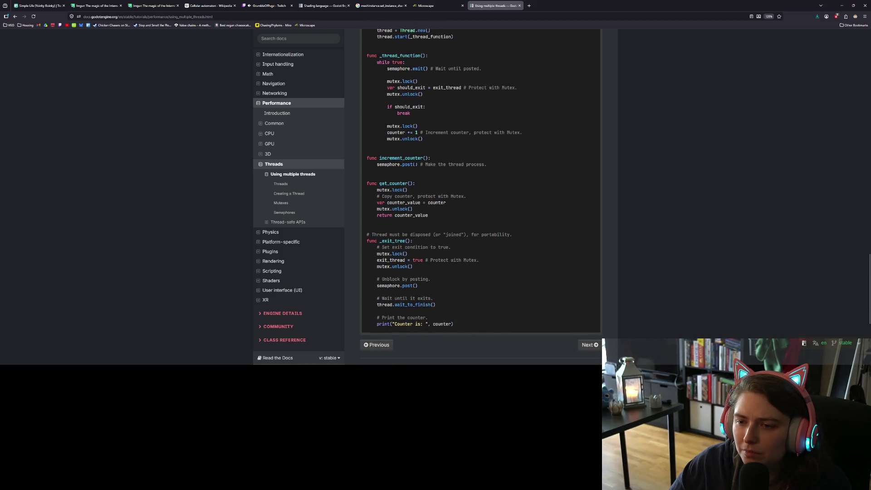
Step: Study increment_counter's semaphore.post() call, then minimize Firefox to return to the Godot editor
double_click(389, 165)
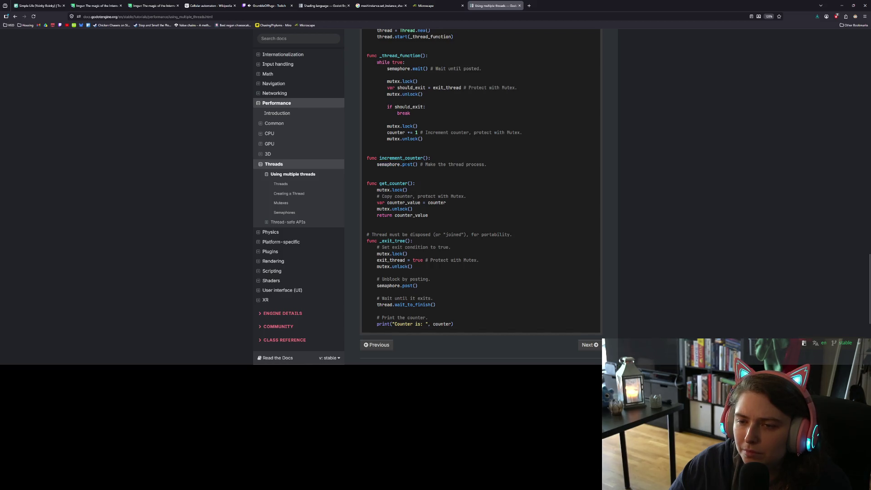
double_click(408, 165)
double_click(405, 158)
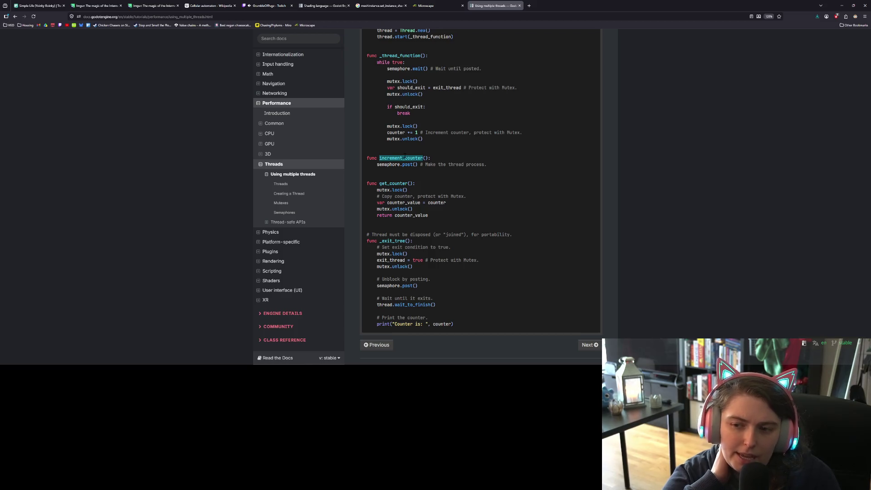
scroll(404, 158, "up", 3)
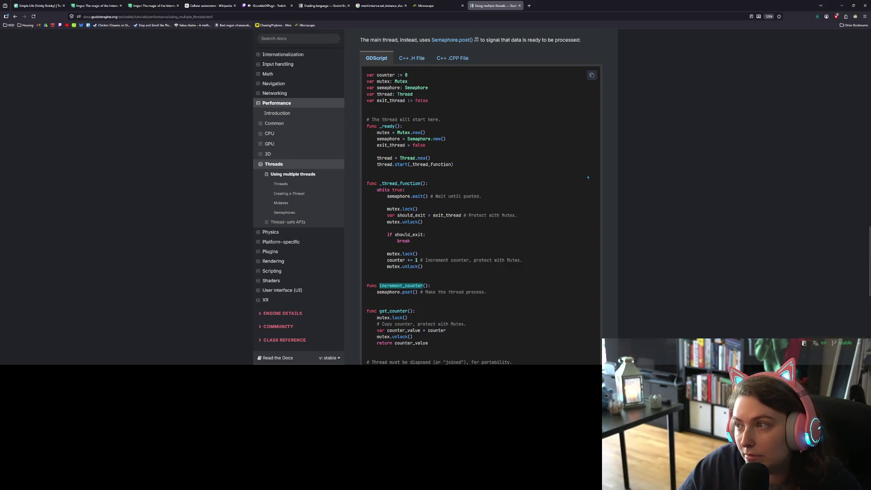
left_click(843, 6)
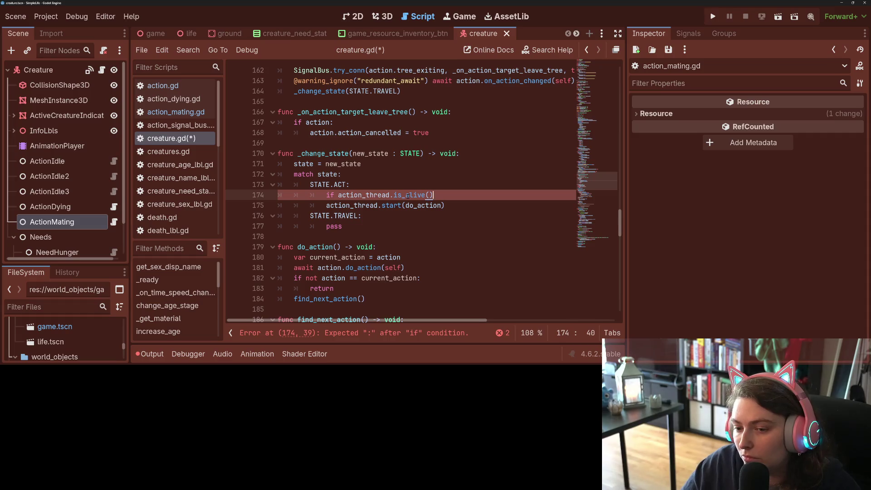
mouse_move(408, 195)
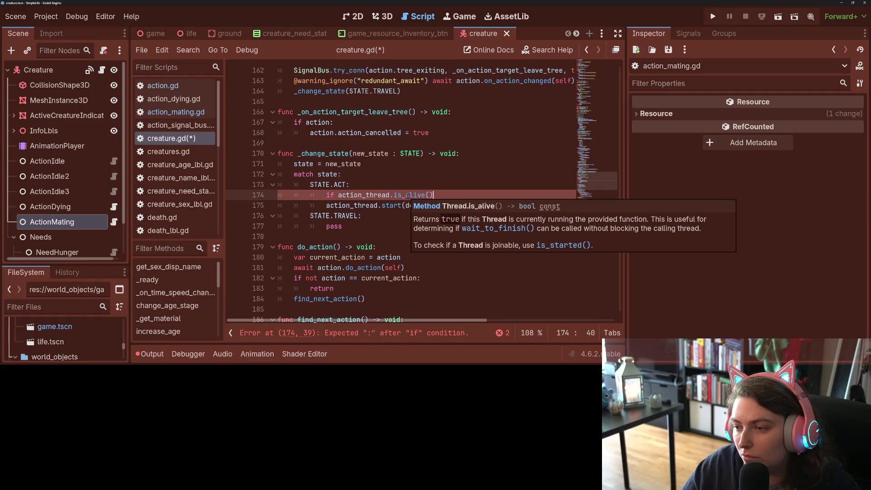
left_click(500, 229)
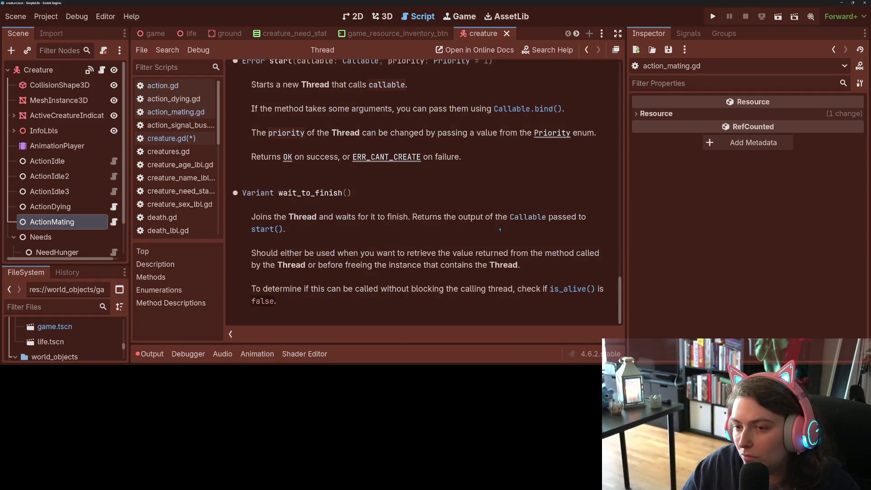
scroll(476, 227, "up", 1)
scroll(436, 218, "down", 2)
scroll(400, 210, "up", 1)
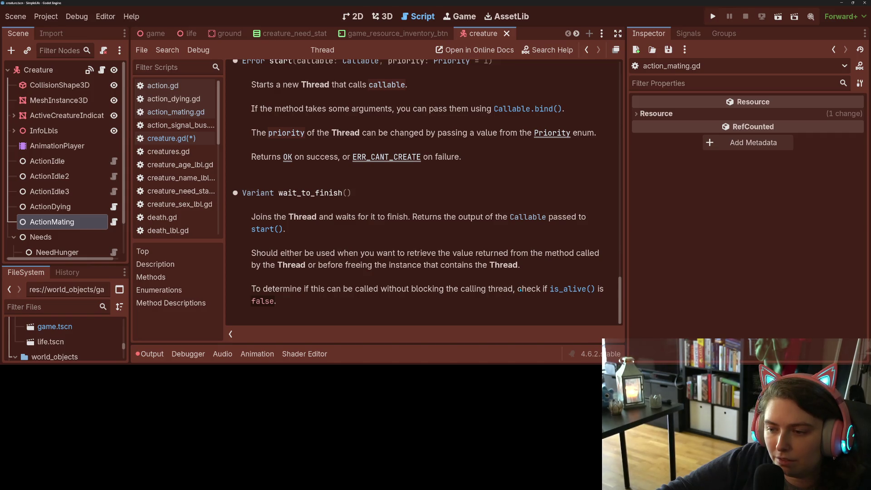
scroll(427, 291, "up", 3)
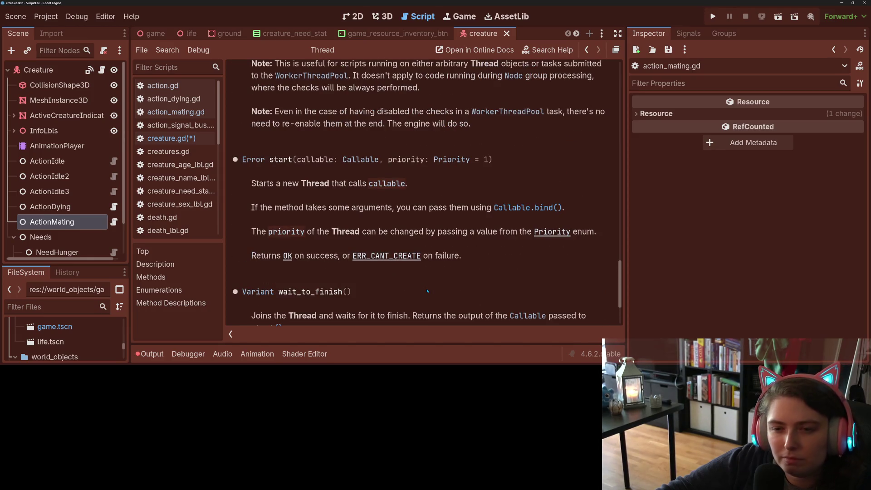
mouse_move(308, 210)
left_mouse_down()
mouse_move(565, 208)
mouse_move(439, 208)
left_mouse_up()
left_click(442, 214)
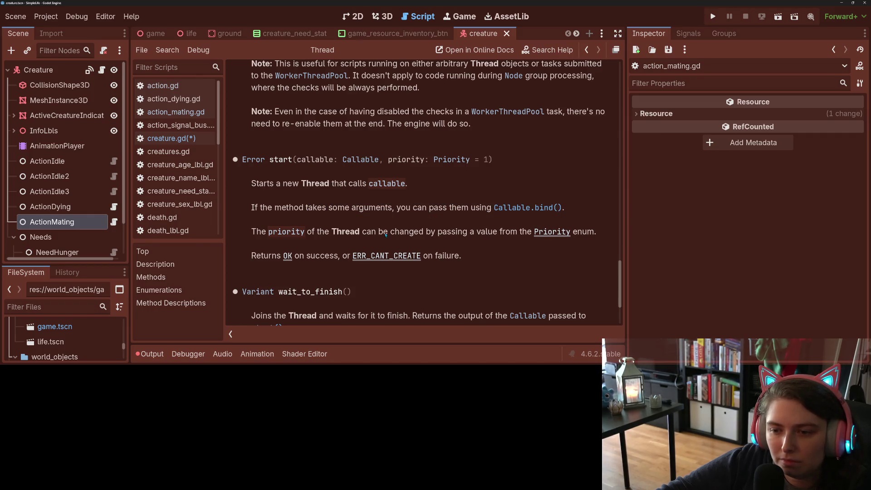
left_click_drag(387, 233, 499, 243)
mouse_move(597, 234)
left_mouse_down()
mouse_move(578, 234)
mouse_move(596, 234)
left_mouse_up()
left_click(399, 253)
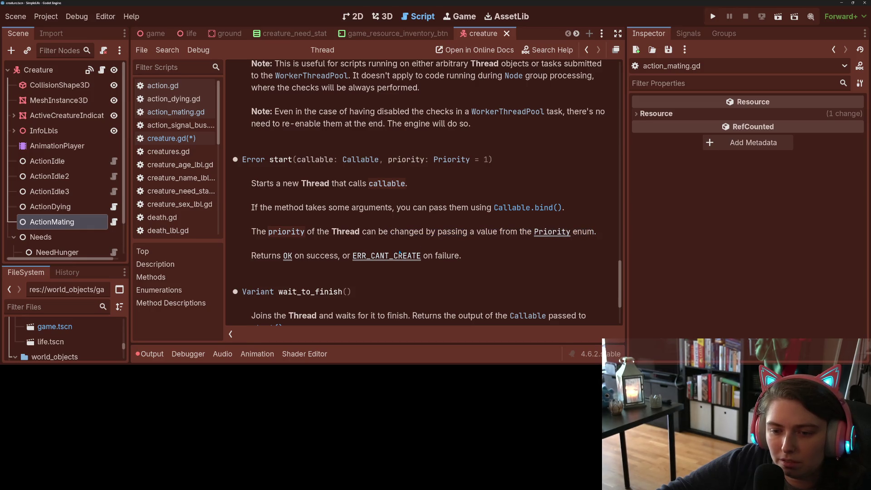
double_click(313, 255)
scroll(313, 257, "up", 3)
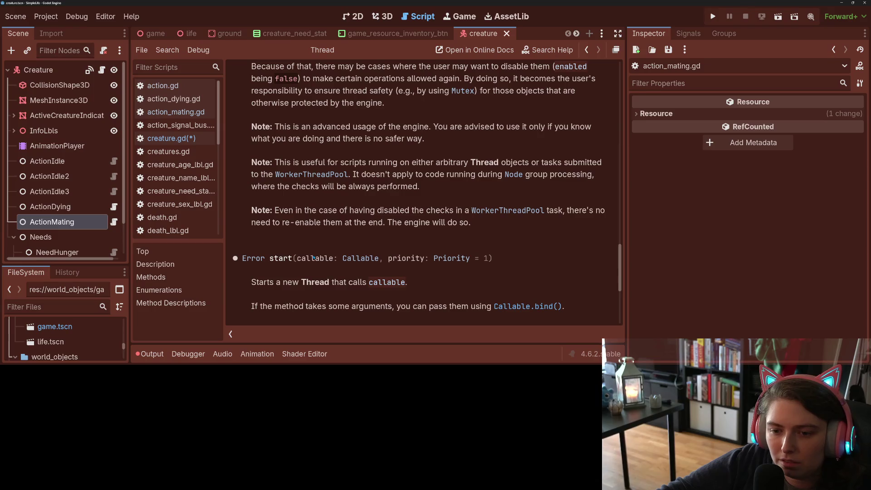
double_click(281, 257)
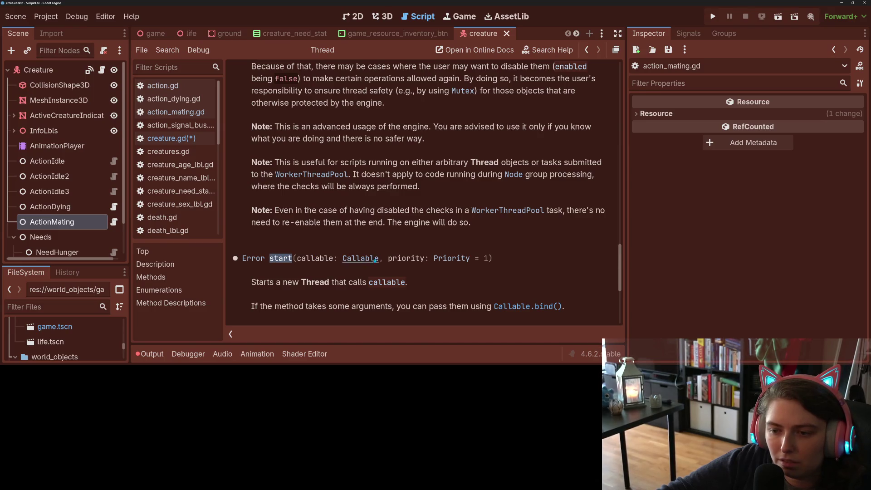
scroll(410, 264, "down", 3)
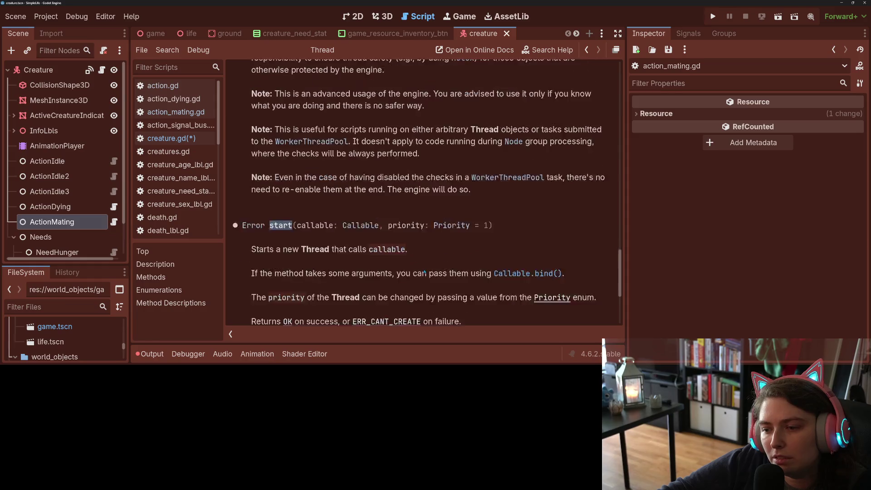
left_click(548, 264)
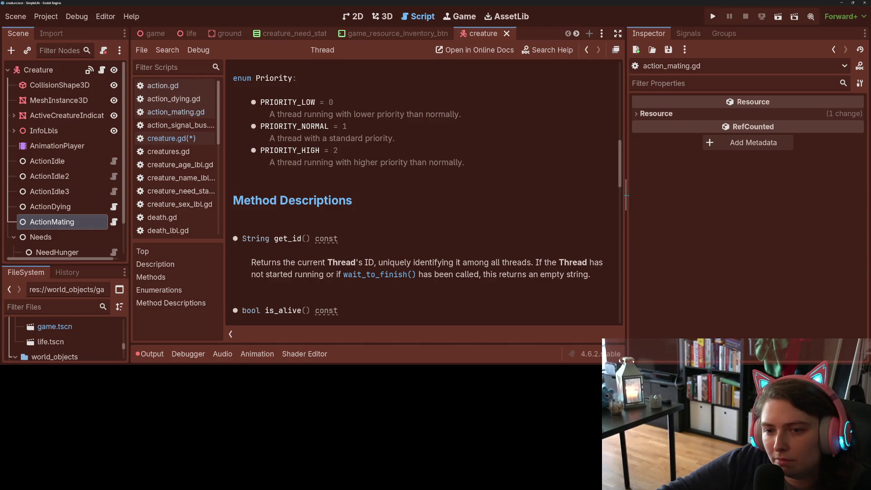
left_click(155, 138)
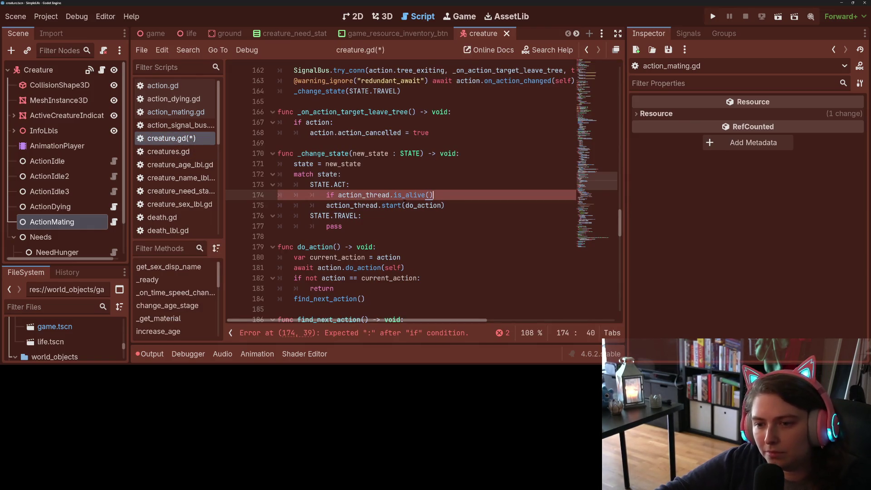
Step: Delete the if action_thread.is_alive() check on line 174
key("shift+Home")
key("shift+Home")
key("BackSpace")
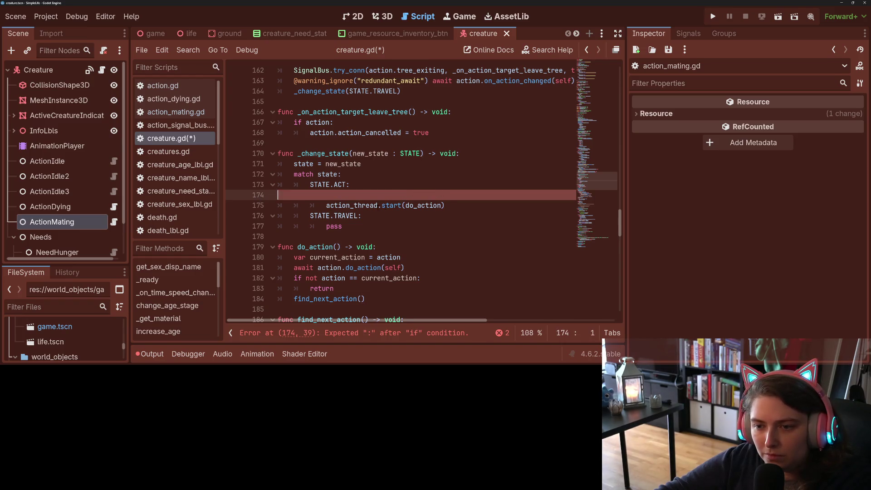
key("Delete")
key("End")
Step: Change the call to action_thread.start(do_action, Thread.PRIORITY_LOW) and save creature.gd
type(",")
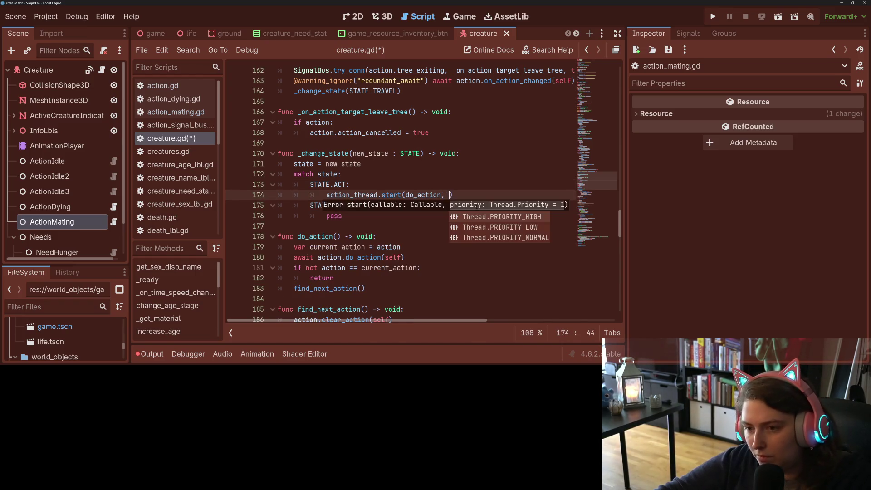
key("Escape")
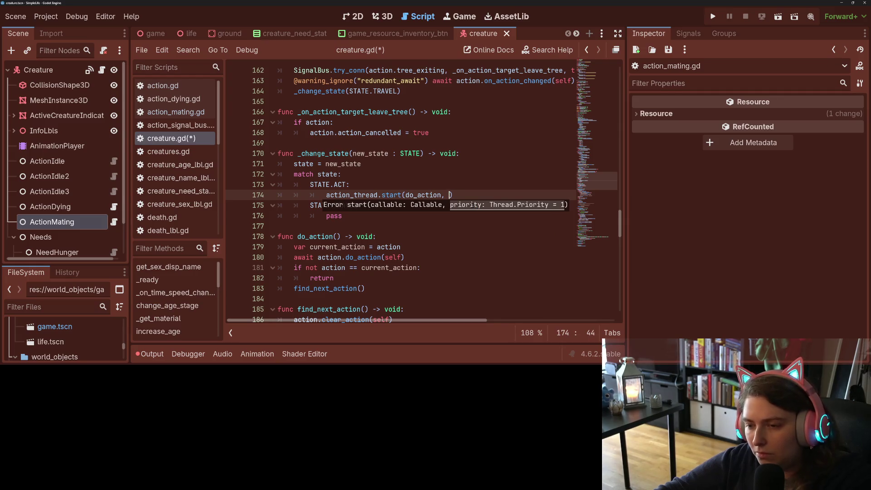
key("BackSpace")
key("BackSpace")
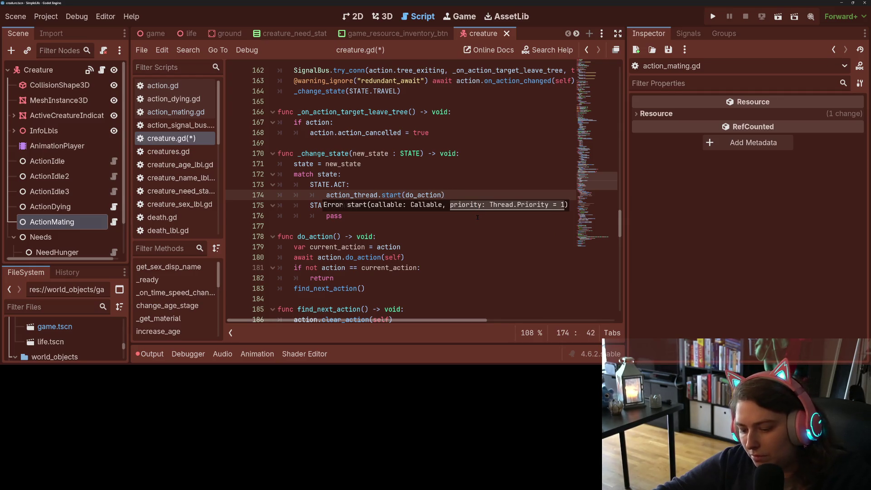
type(",")
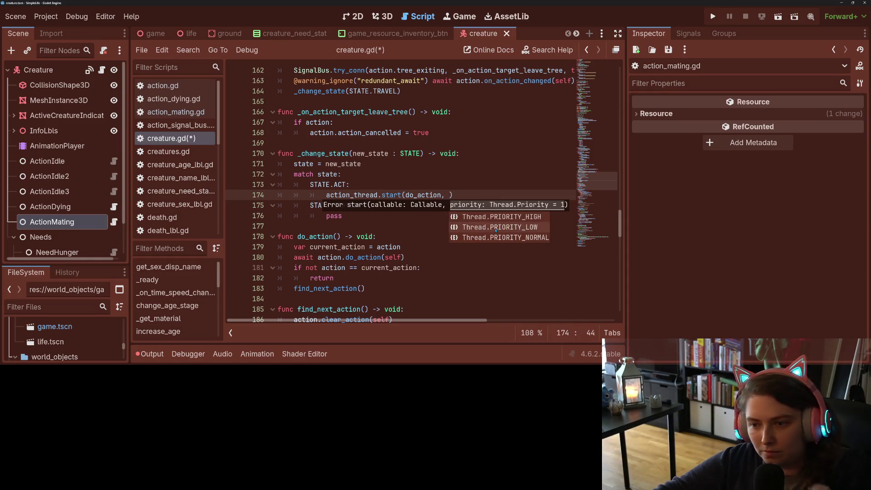
left_click(496, 228)
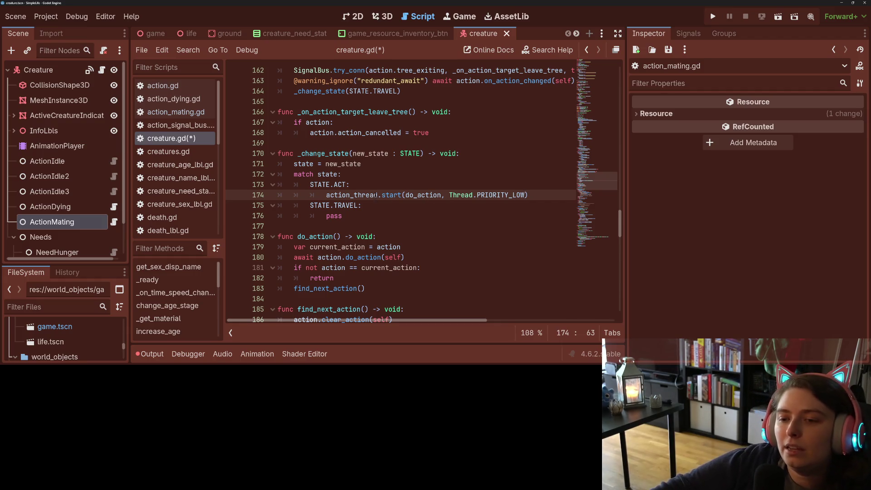
scroll(389, 200, "down", 4)
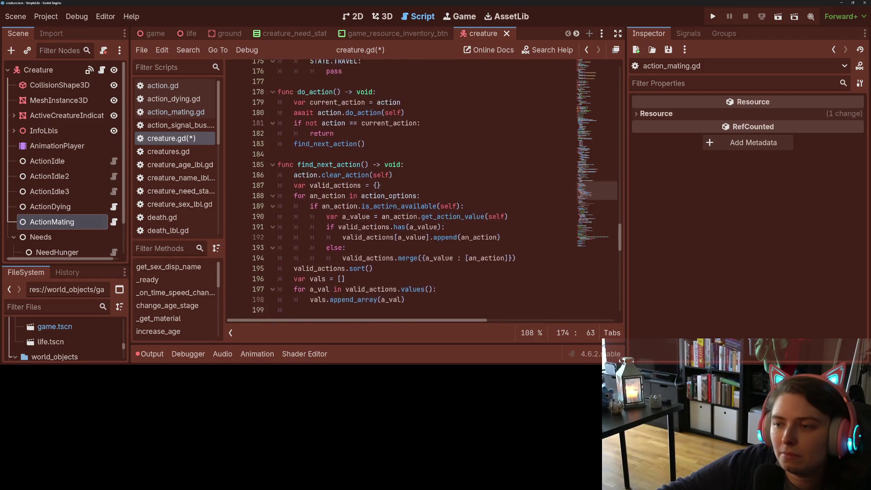
key("ctrl+s")
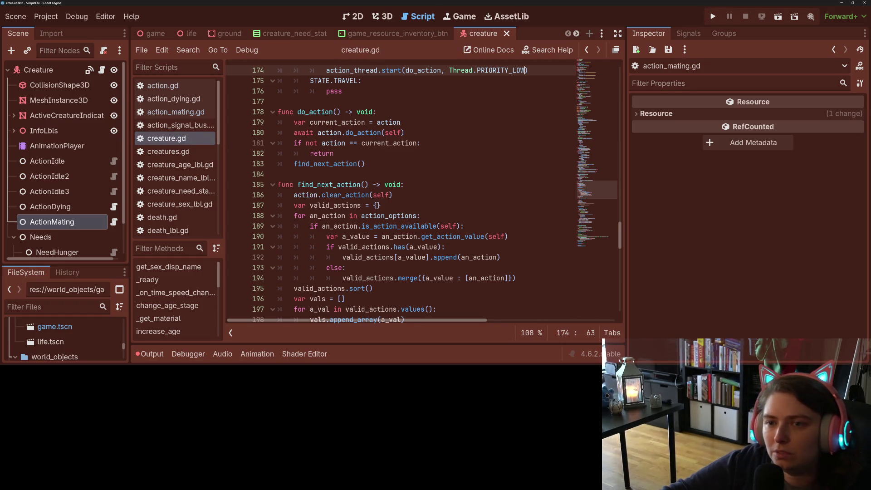
left_click(391, 73, "ctrl")
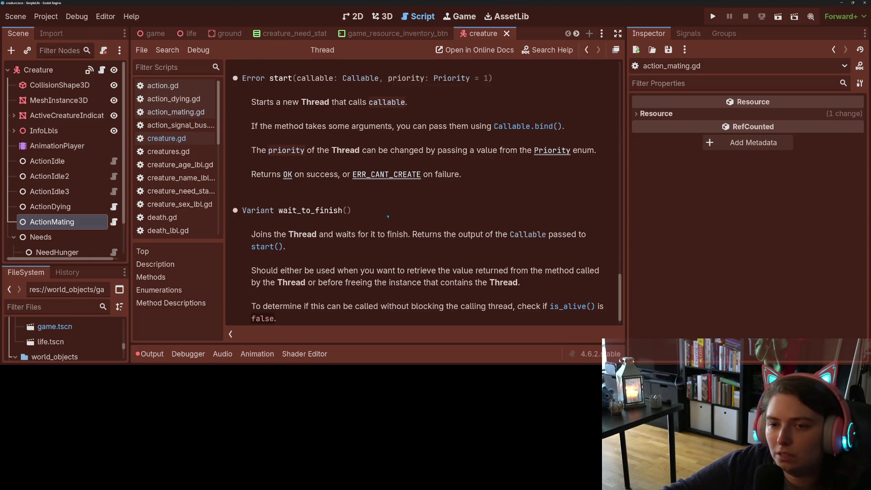
scroll(520, 229, "up", 5)
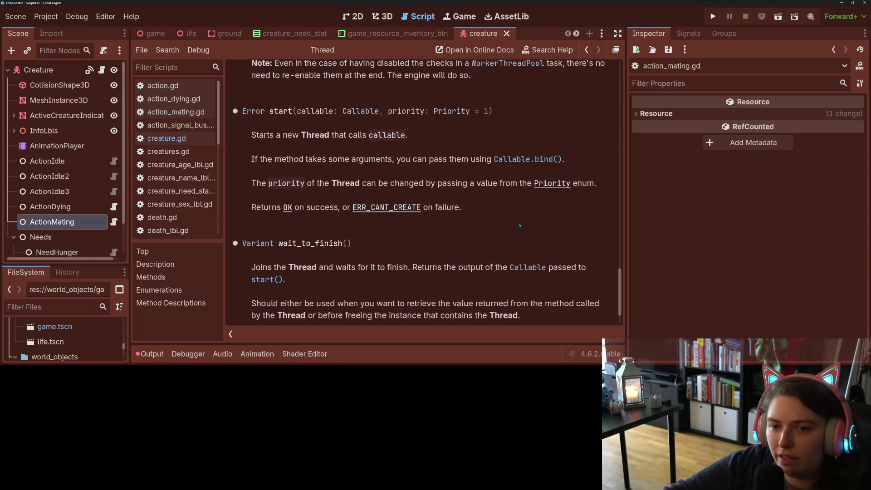
scroll(518, 227, "up", 4)
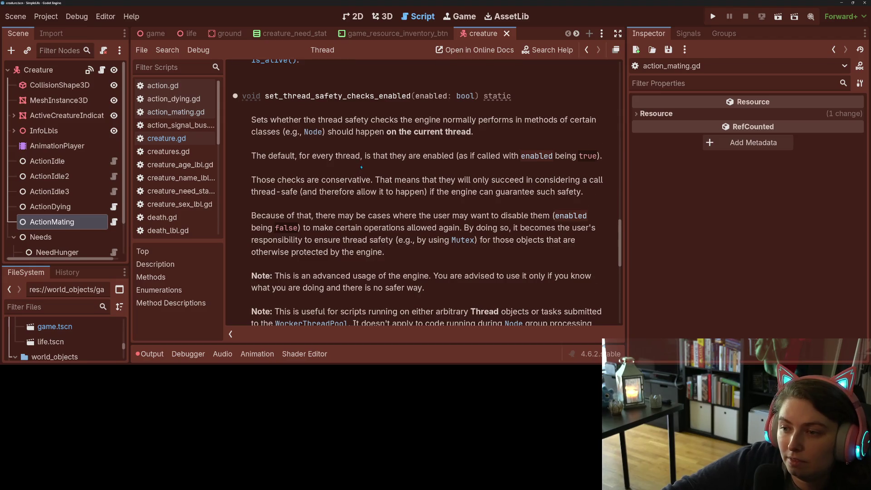
scroll(361, 168, "down", 1)
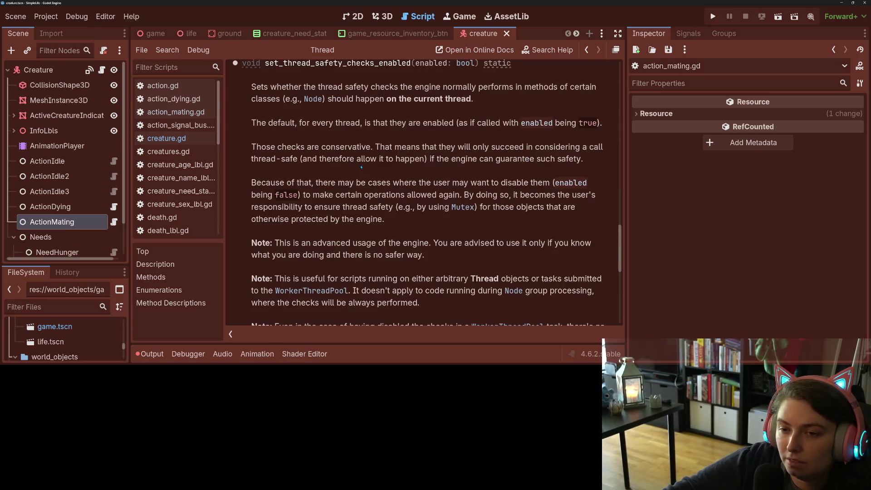
scroll(361, 167, "down", 2)
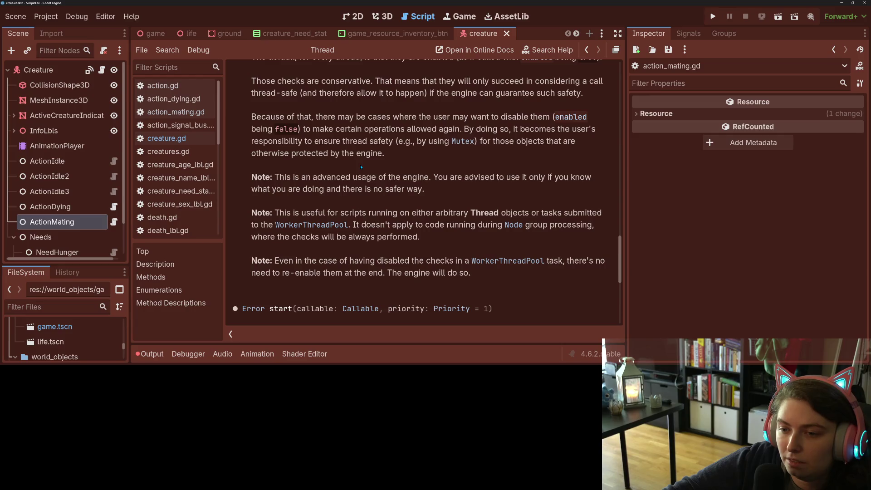
scroll(361, 167, "up", 6)
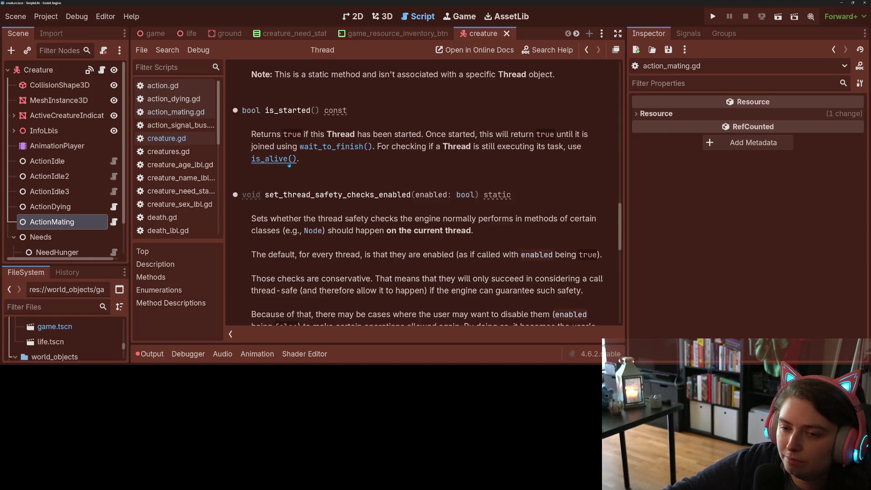
scroll(417, 202, "up", 3)
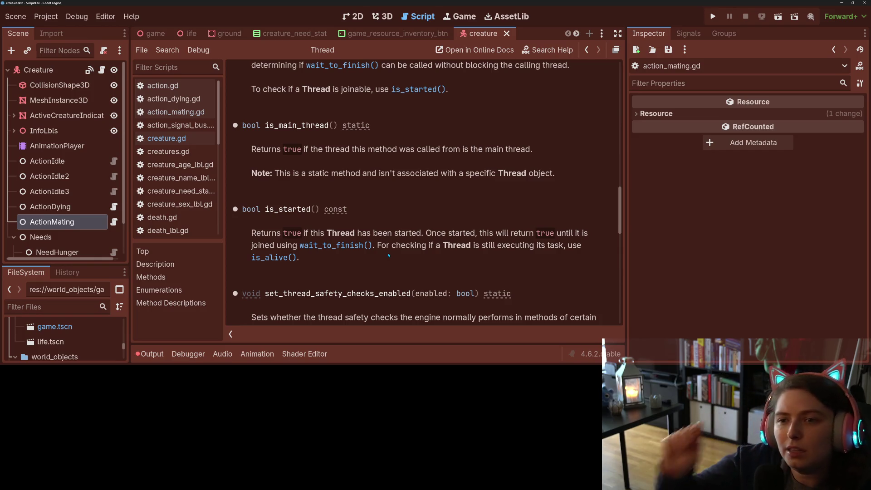
scroll(381, 282, "up", 3)
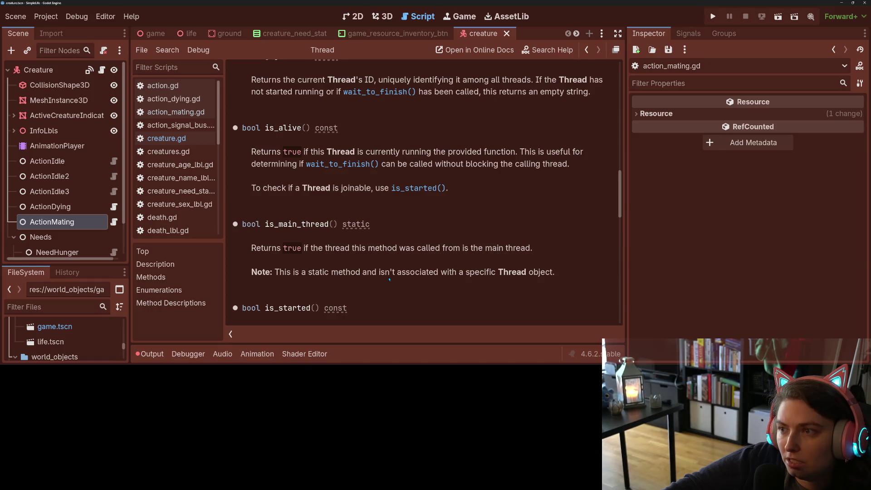
scroll(393, 279, "down", 1)
scroll(397, 278, "up", 1)
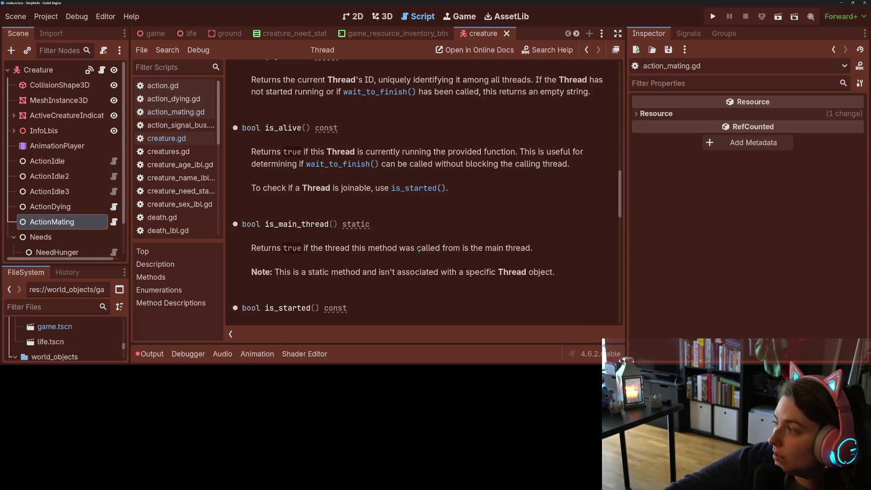
Step: Scroll the Thread reference and highlight the sentences on checking whether a thread is still running
scroll(418, 254, "up", 3)
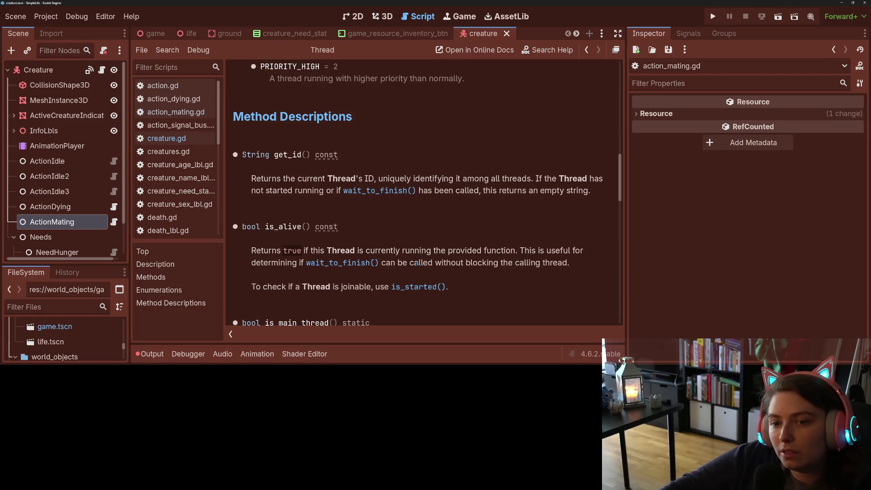
scroll(418, 263, "up", 3)
scroll(440, 270, "down", 2)
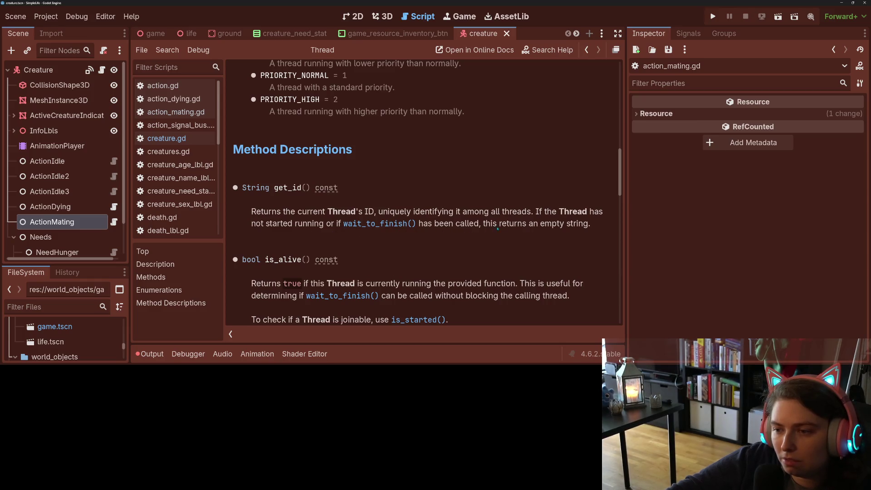
scroll(497, 229, "down", 2)
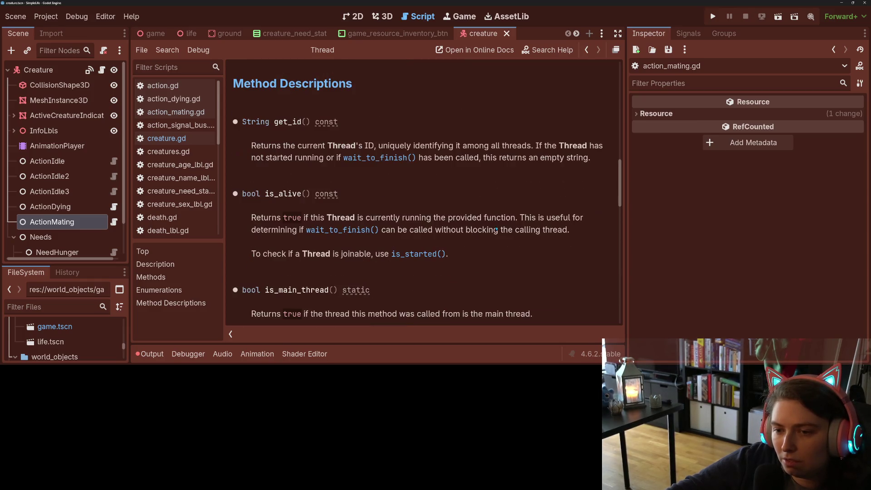
scroll(496, 229, "down", 1)
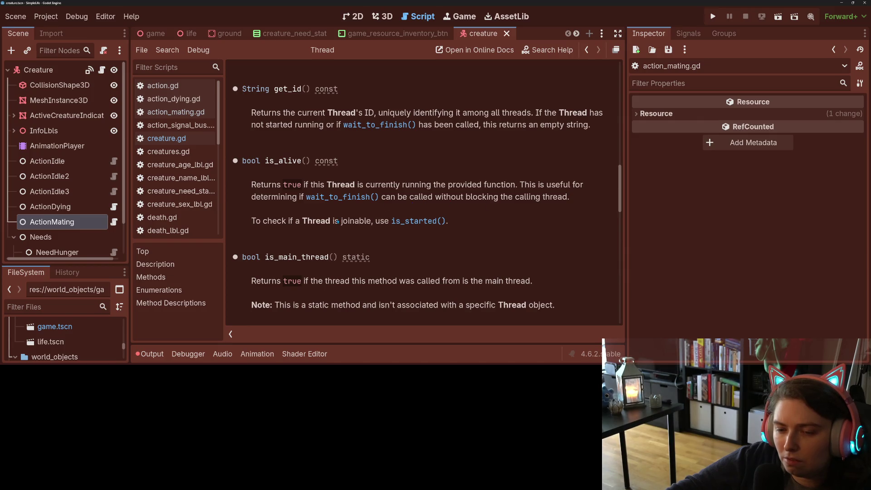
scroll(340, 222, "down", 2)
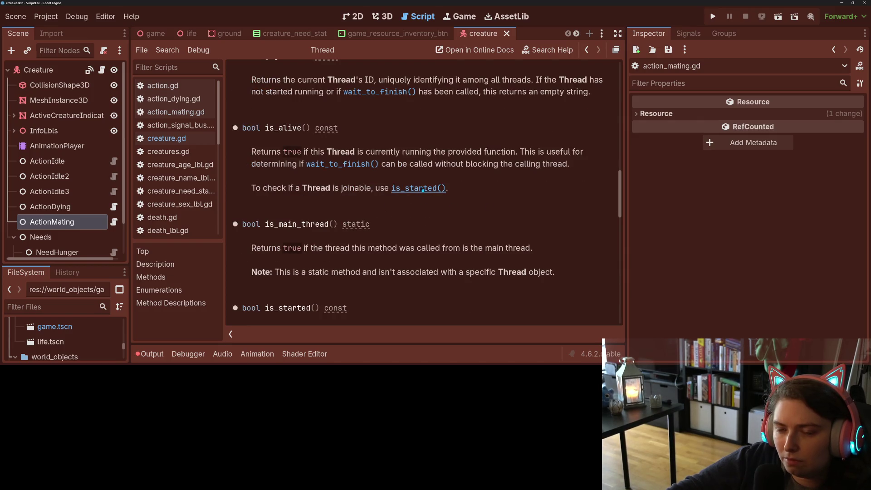
scroll(415, 191, "down", 3)
scroll(415, 191, "down", 2)
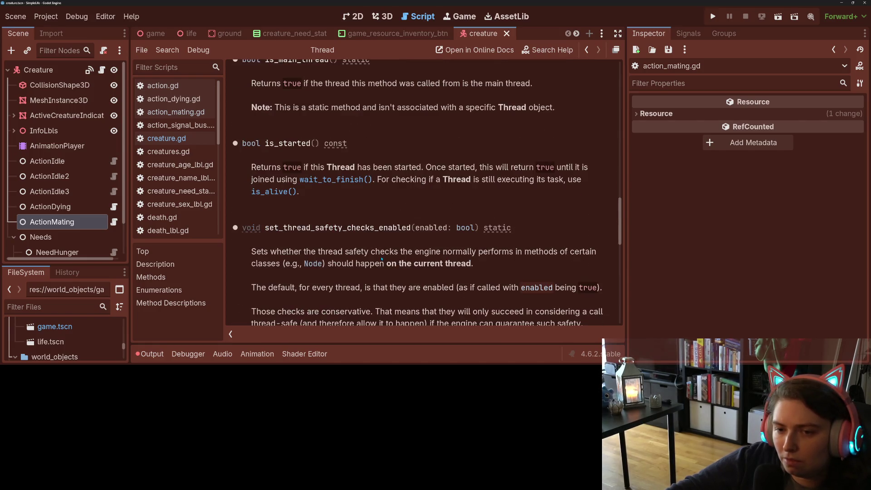
scroll(382, 260, "down", 1)
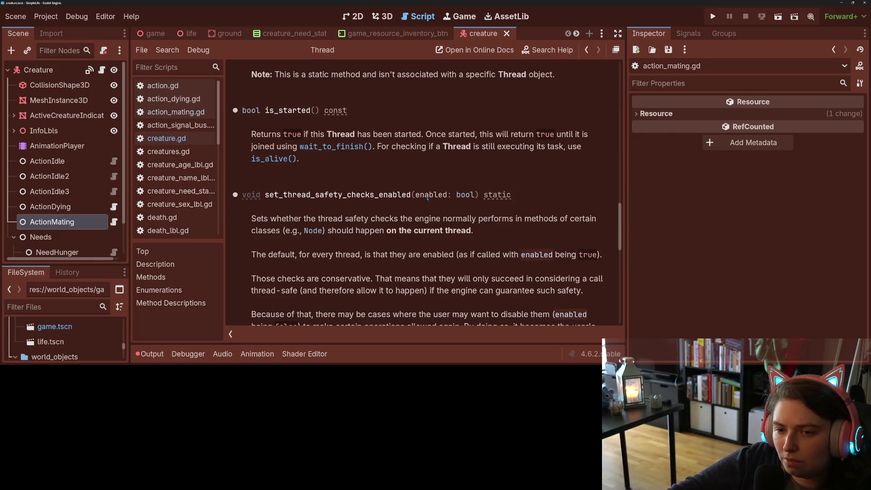
left_click_drag(460, 146, 546, 146)
left_click(437, 154)
left_click_drag(379, 147, 568, 147)
left_click(564, 152)
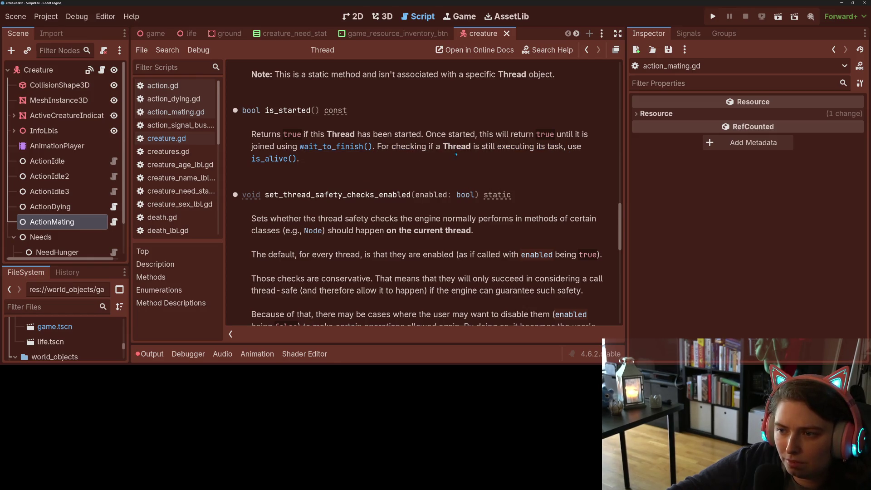
Step: Review the is_started() description, then run the project to test the creatures
scroll(396, 179, "up", 2)
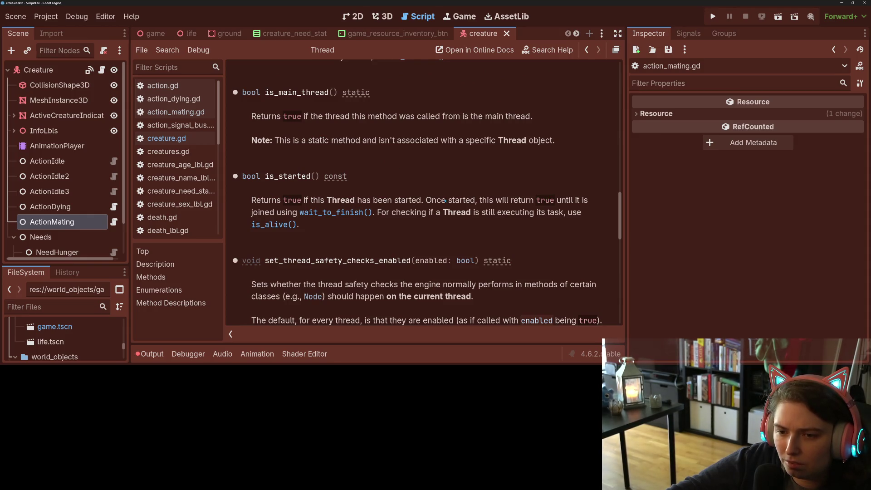
left_click_drag(272, 211, 298, 211)
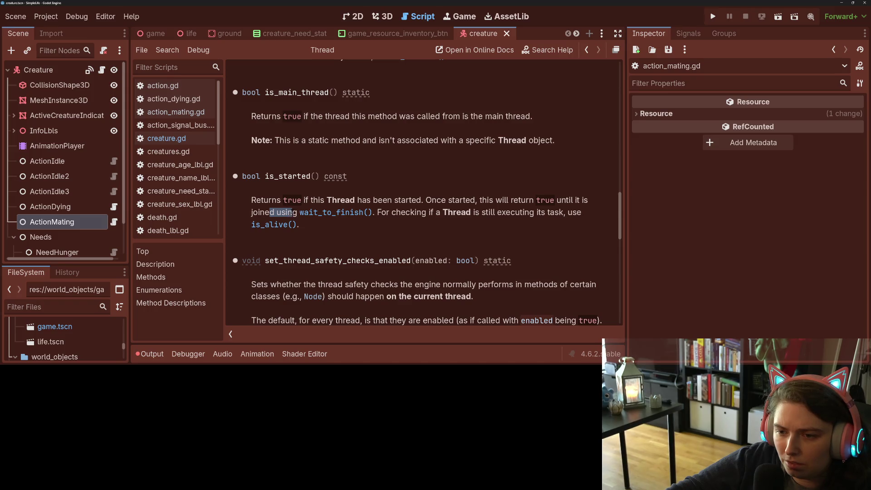
left_click(522, 159)
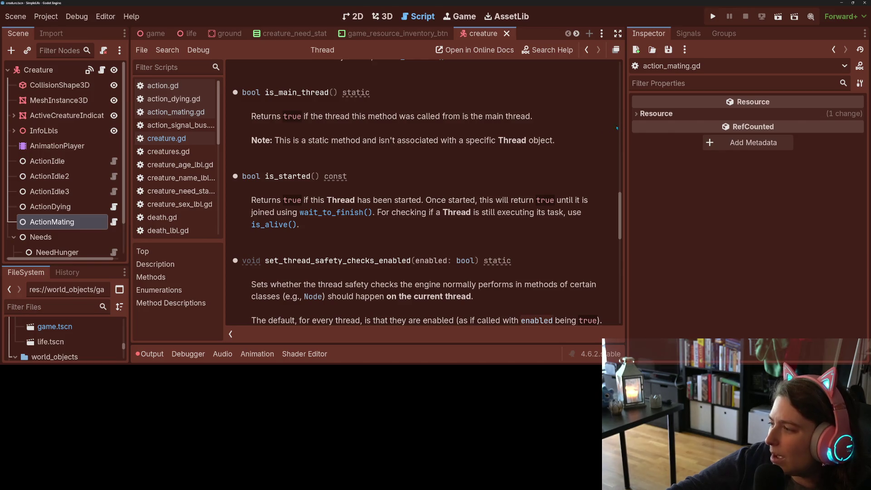
left_click(713, 17)
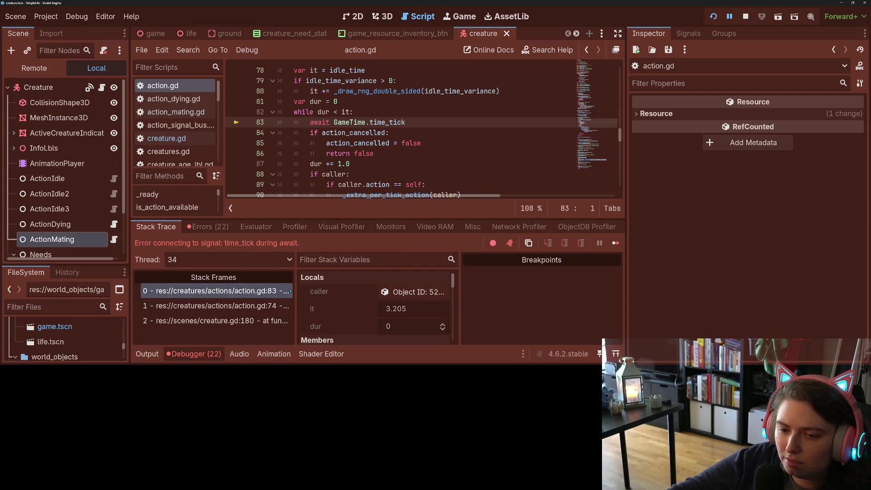
Step: Widen the Stack Frames column, review the 22 errors in the Errors list, and stop the game
mouse_move(295, 277)
left_mouse_down()
mouse_move(431, 289)
mouse_move(305, 288)
left_mouse_up()
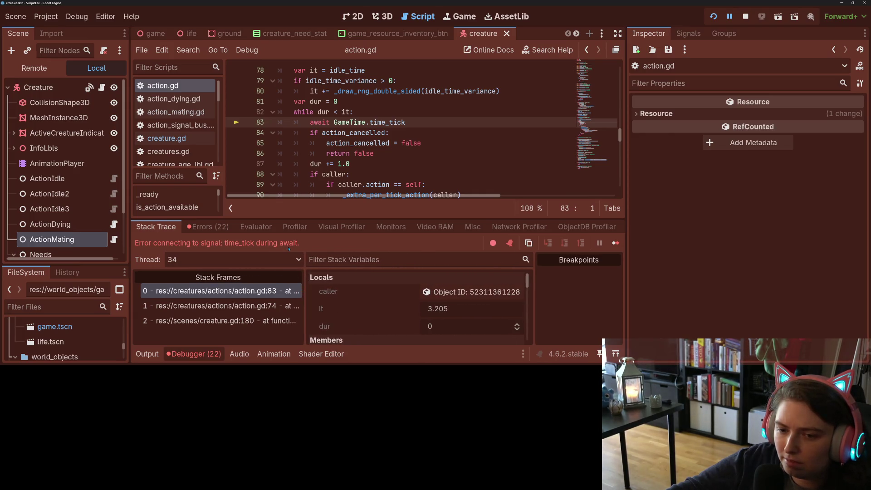
left_click(223, 228)
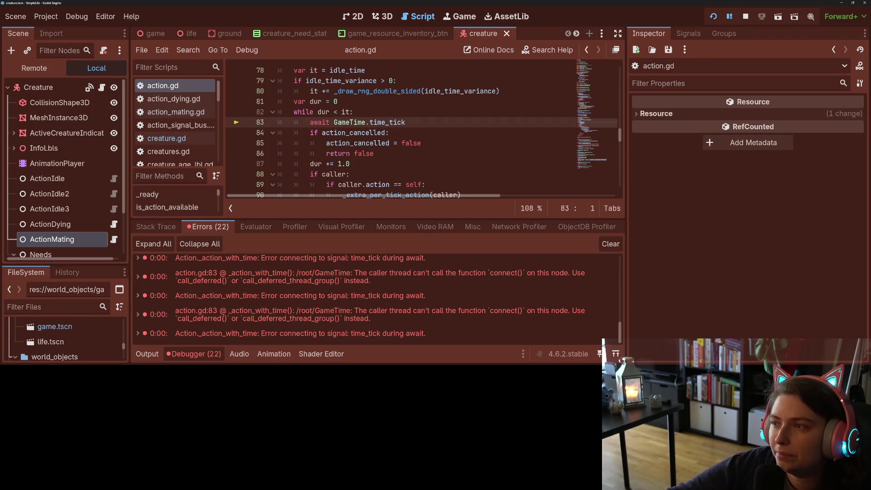
key("F8")
left_click(193, 354)
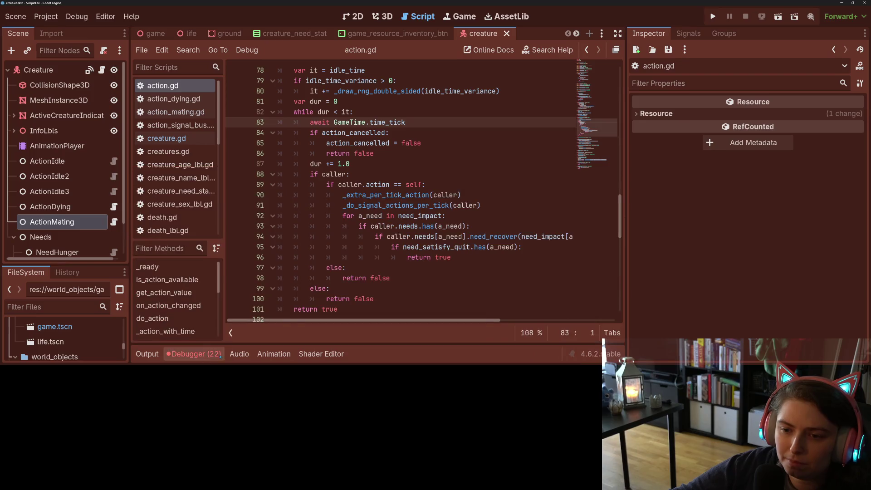
Step: Navigate back from action.gd to creature.gd's threaded action code
left_click(393, 257)
scroll(393, 257, "up", 15)
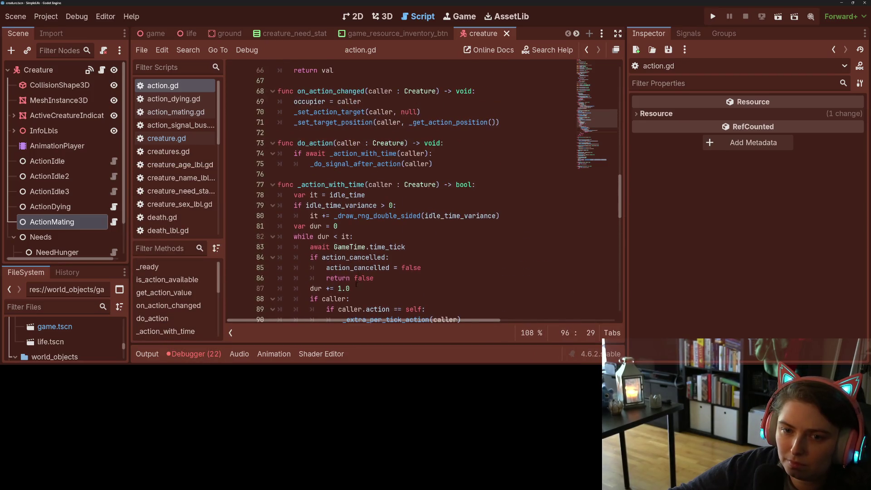
scroll(355, 289, "up", 4)
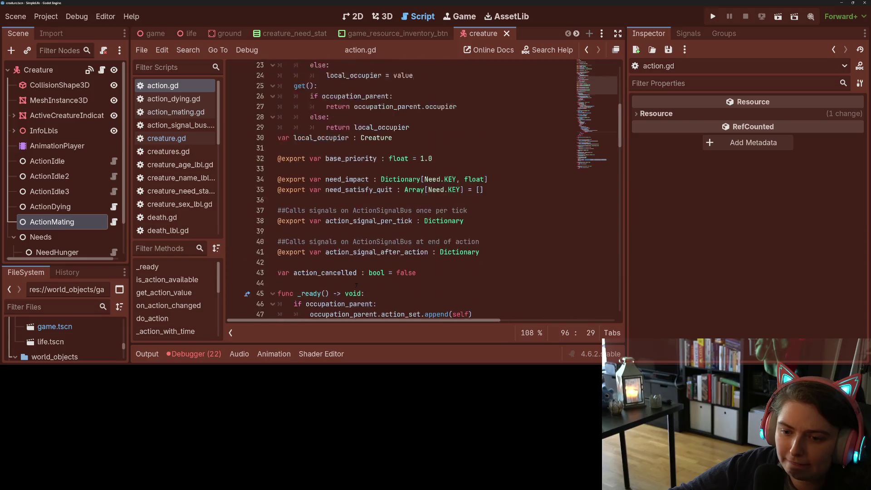
scroll(355, 289, "down", 6)
key("alt+Left")
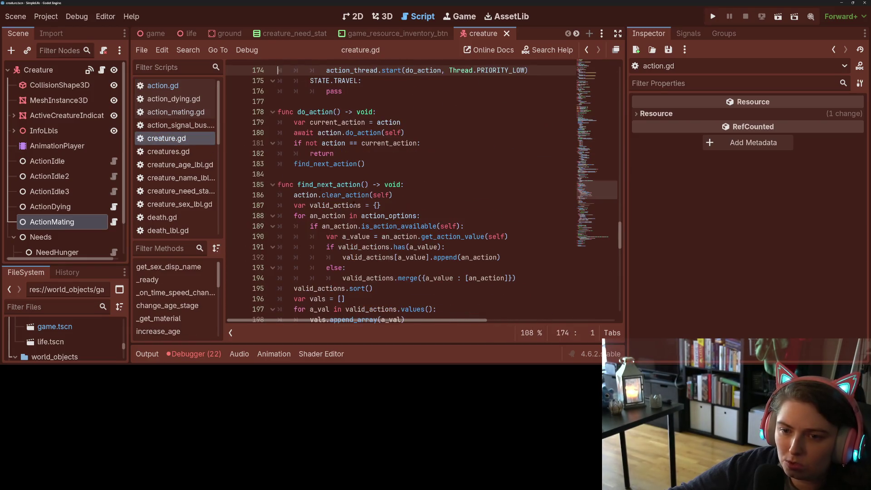
scroll(422, 191, "down", 2)
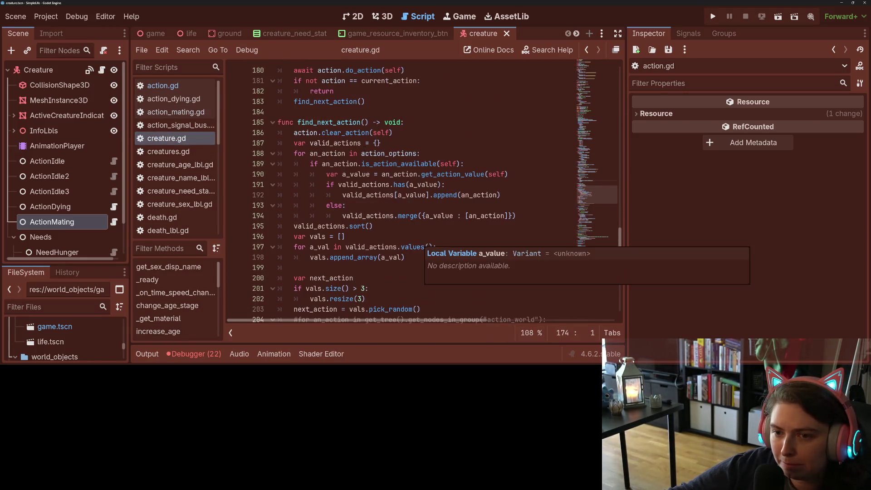
Step: Inspect do_action and find_next_action, then select line 174's action_thread.start(...) statement
double_click(336, 122)
scroll(422, 195, "up", 4)
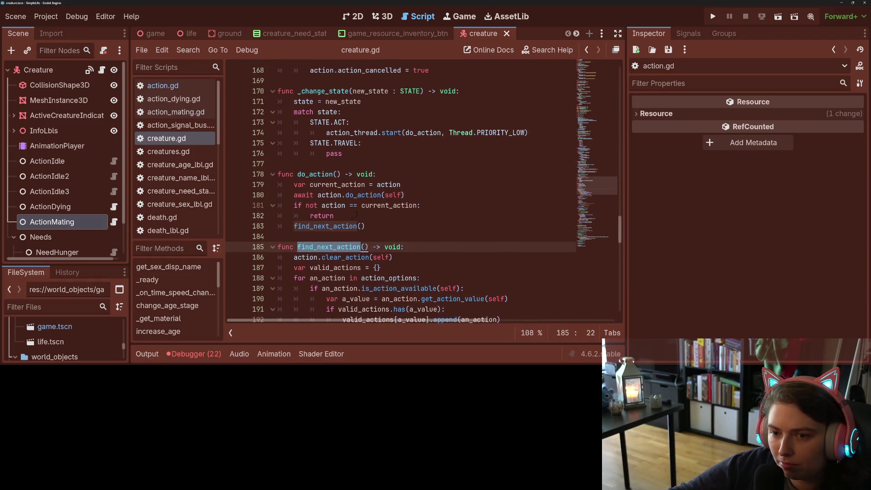
left_click(358, 205)
left_click(294, 226)
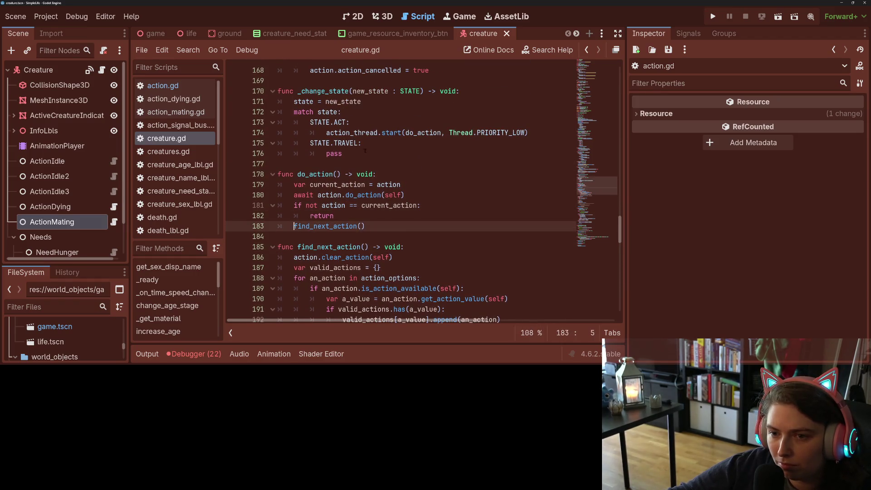
left_click(326, 133)
left_click_drag(326, 132, 528, 133)
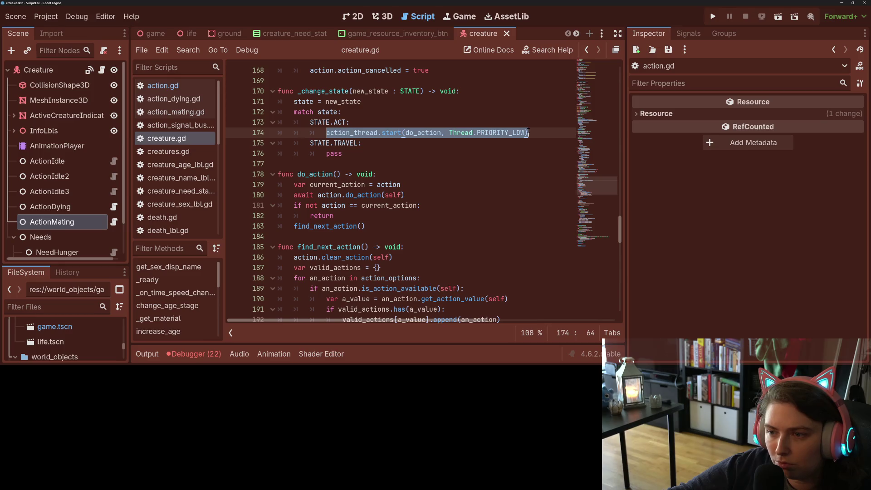
Step: Make line 183 read action_thread.start(find_next_action, Thread.PRIORITY_LOW)
key("ctrl+c")
left_click(294, 226)
key("ctrl+v")
left_click(525, 226)
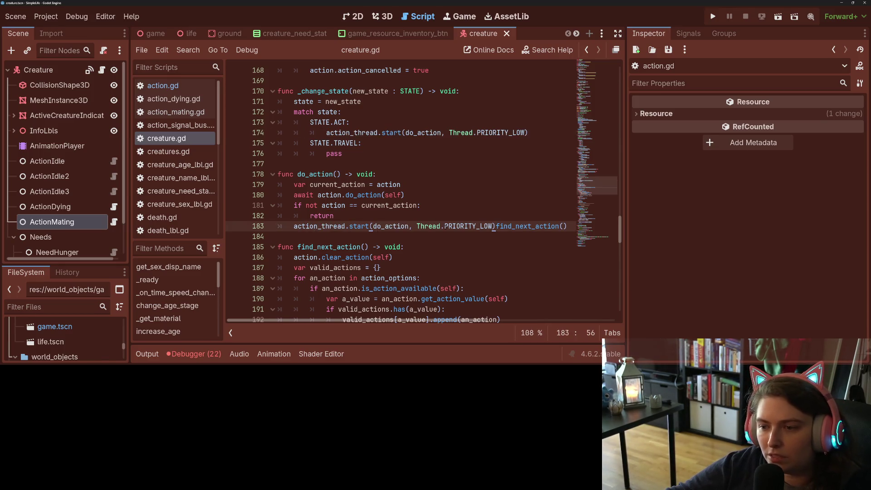
double_click(524, 226)
key("ctrl+x")
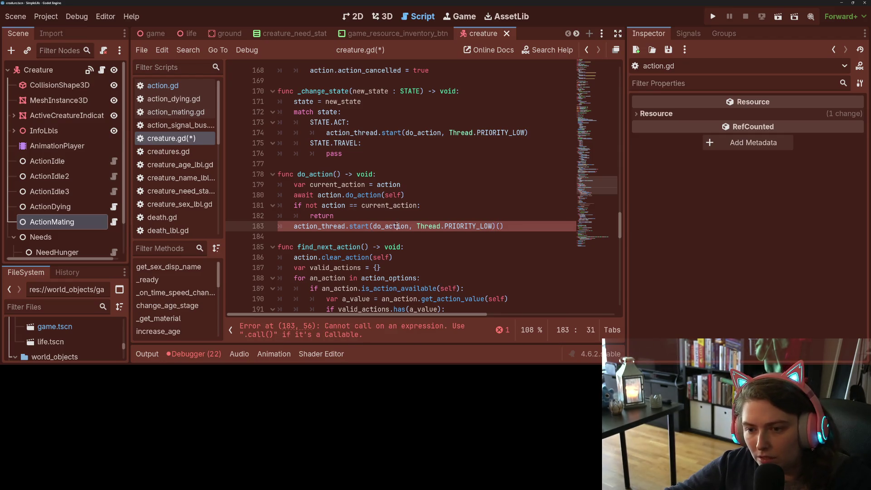
double_click(404, 226)
key("ctrl+v")
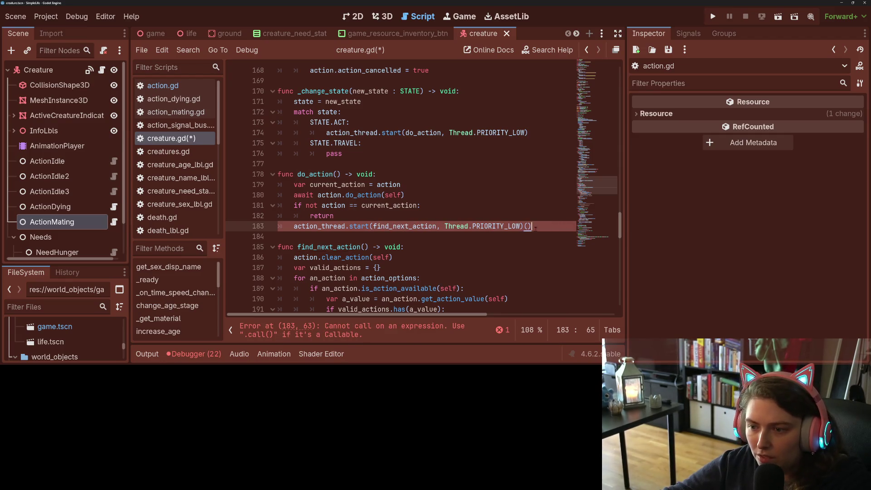
key("End")
key("BackSpace")
key("BackSpace")
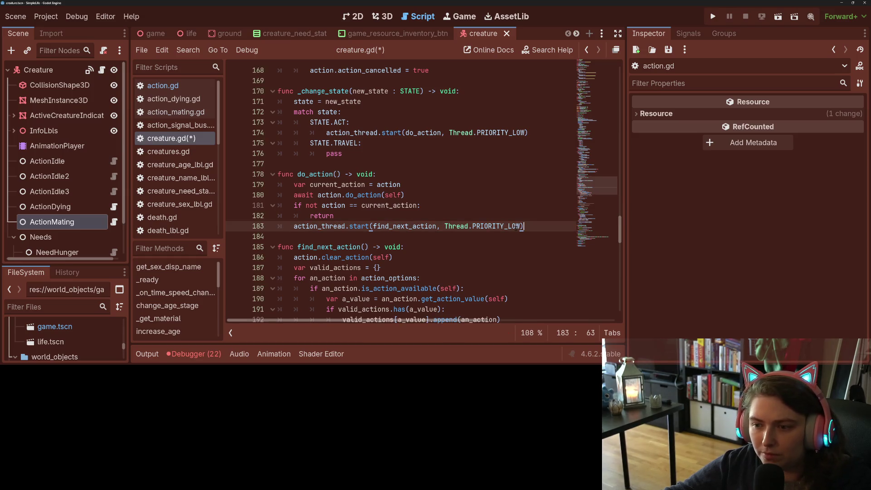
Step: Replace line 174's thread start with a direct do_action() call and save
left_click_drag(298, 175, 341, 175)
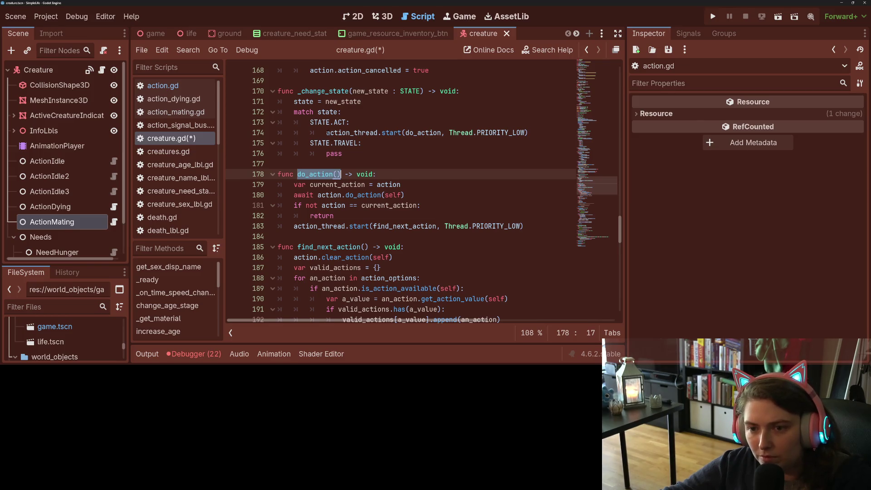
left_click_drag(328, 133, 529, 132)
key("ctrl+v")
key("ctrl+s")
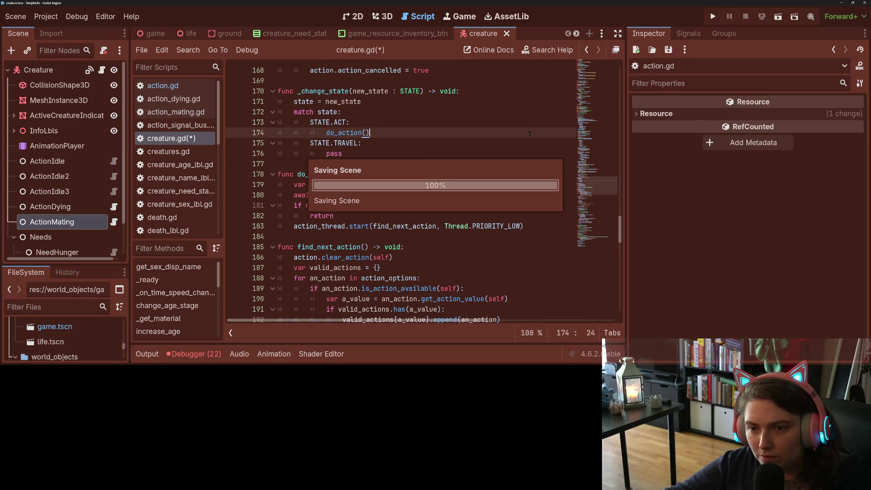
Step: Inspect current_action and find_next_action on lines 181–183, adding then removing a blank line
left_click(400, 194)
left_click(416, 205)
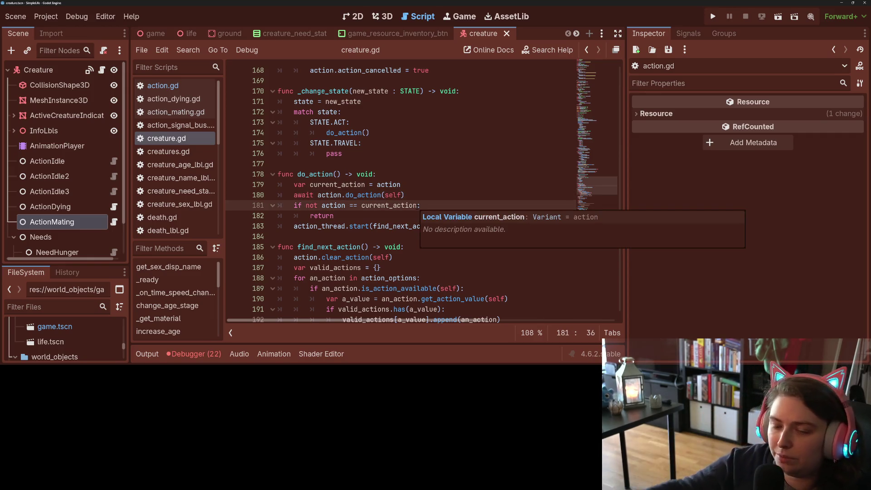
double_click(405, 226)
left_click(529, 226)
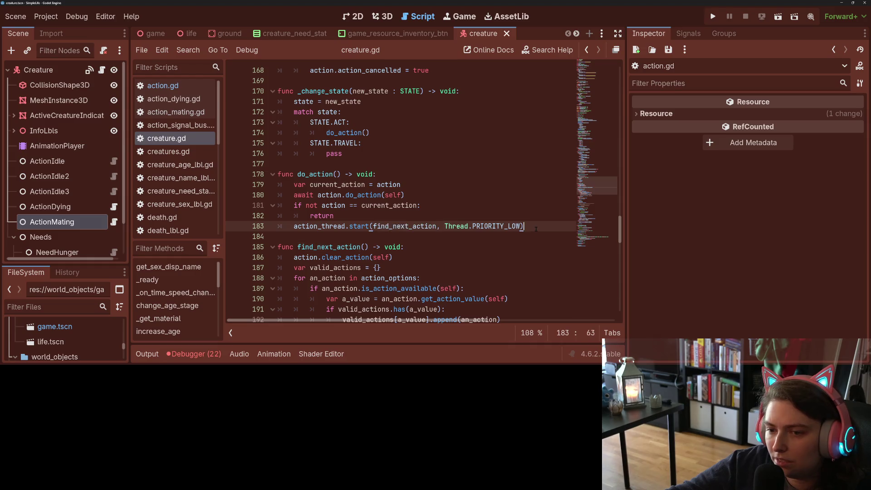
key("Return")
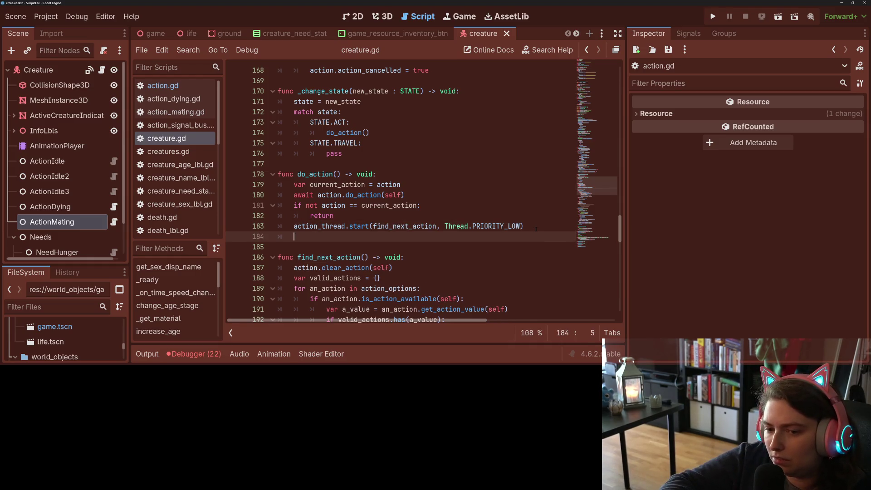
key("BackSpace")
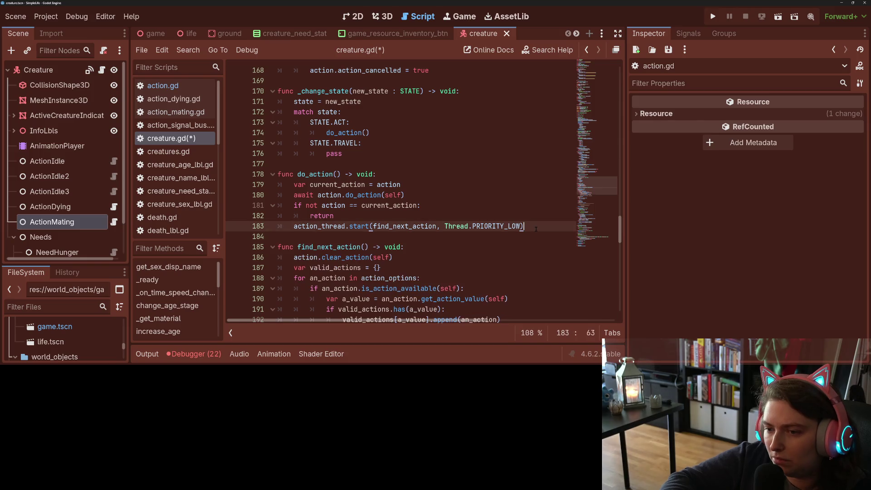
Step: Add action_thread.wait_to_finish() as line 184 and save creature.gd
key("Return")
type("wait")
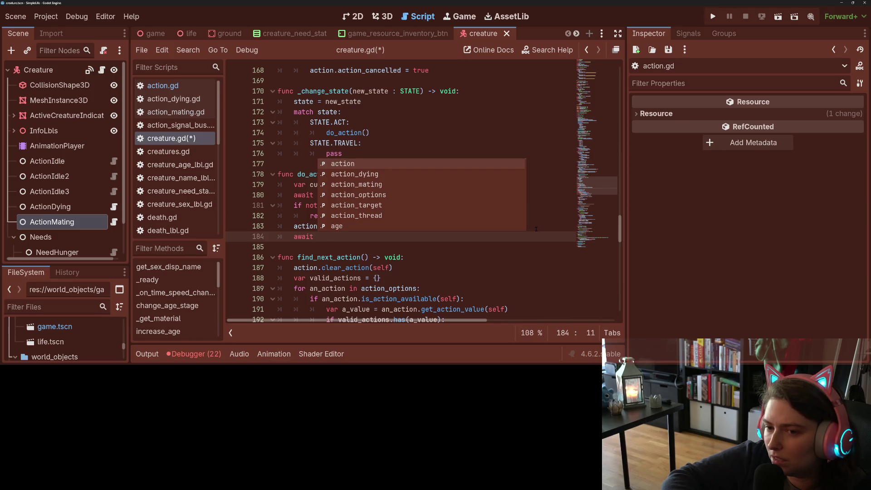
type(" t")
key("BackSpace")
type("ac")
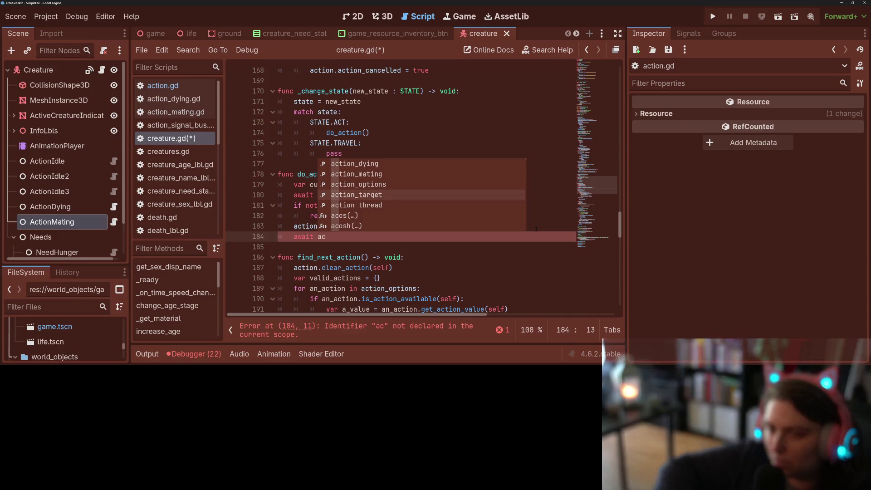
key("Down")
key("Down")
key("Down")
key("Return")
type(".")
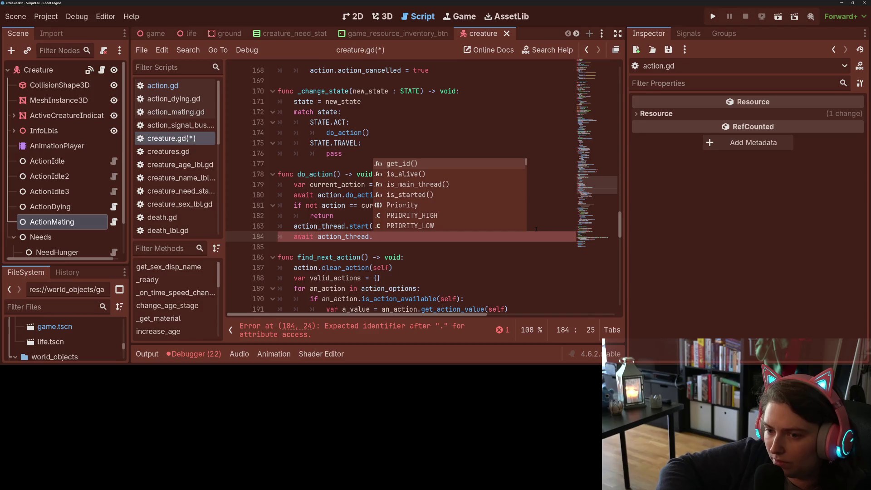
type("wa")
key("Return")
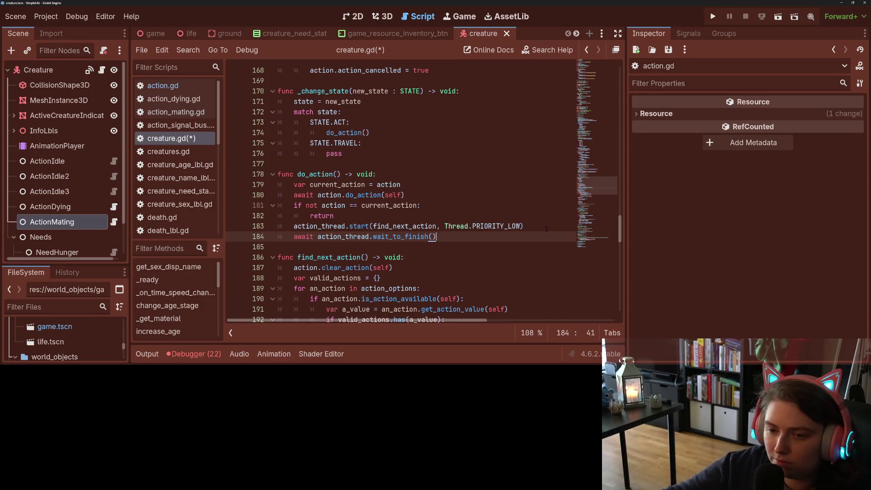
double_click(310, 239)
key("Delete")
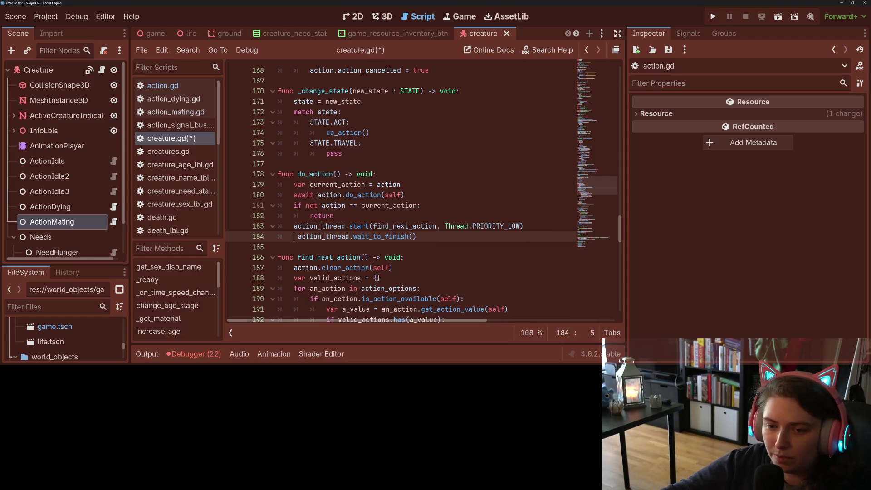
key("Delete")
key("ctrl+s")
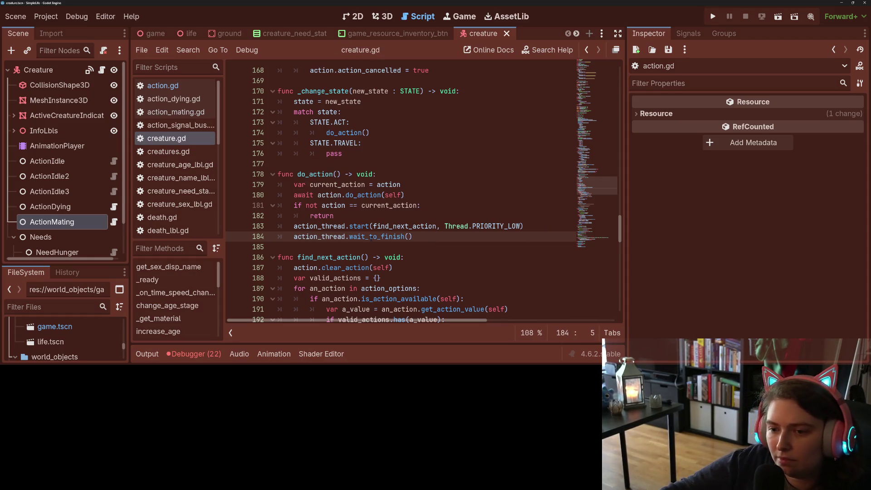
Step: Delete the action_thread.wait_to_finish() line again
mouse_move(371, 237)
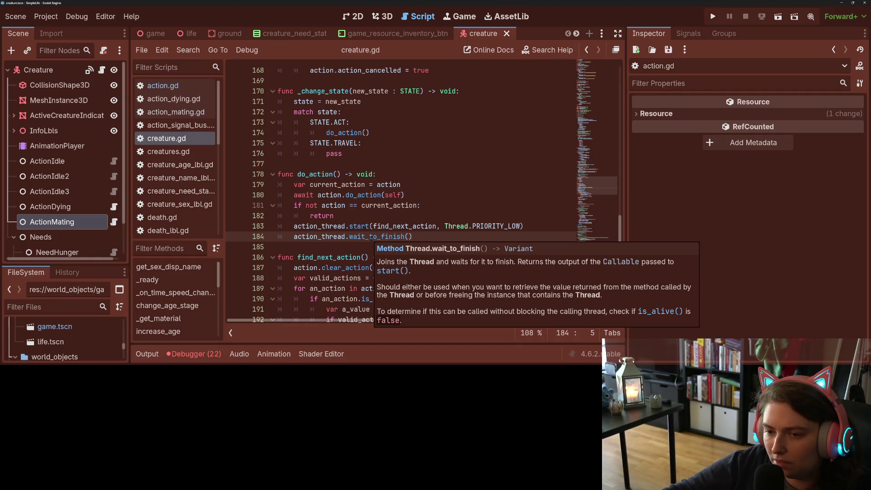
double_click(371, 237)
left_click_drag(403, 237, 275, 238)
key("BackSpace")
key("BackSpace")
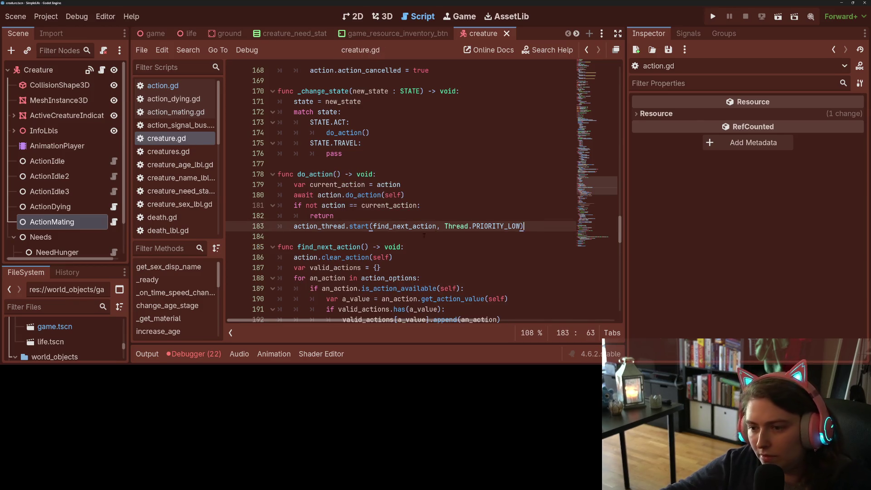
Step: Test-run the game, then comment out line 63's ActionLbl text update and save
left_click(713, 17)
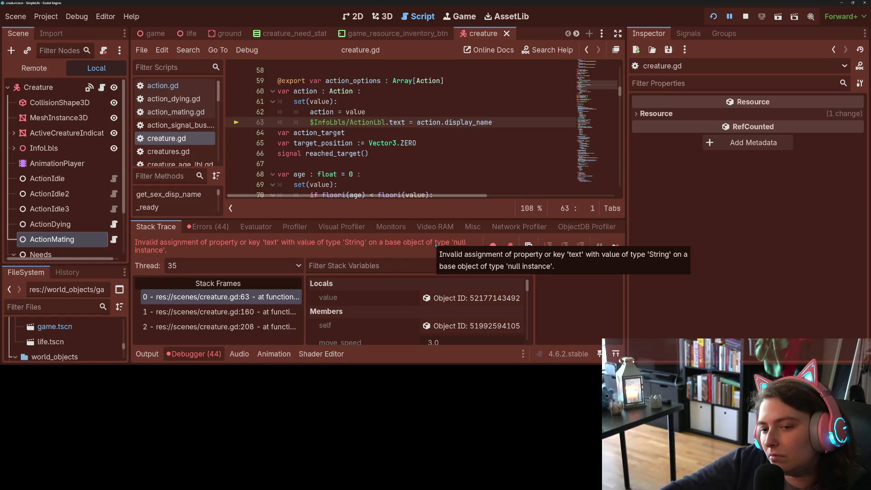
left_click(745, 16)
left_click(310, 122)
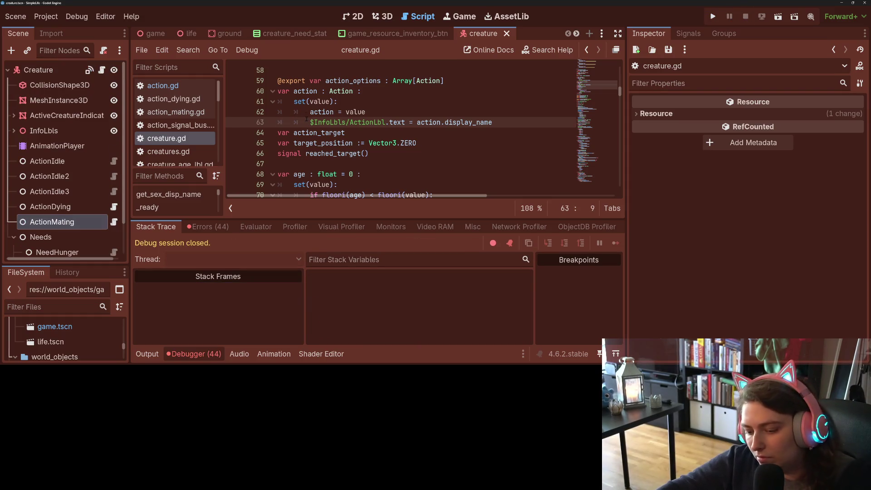
type("#")
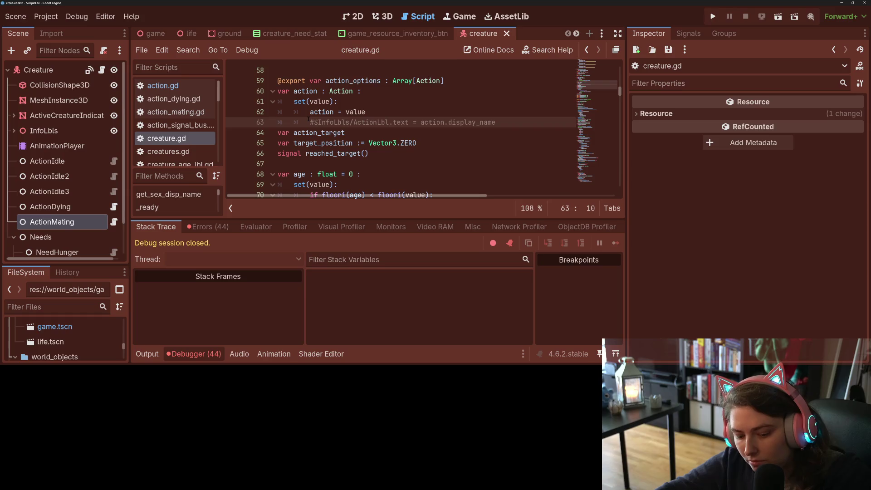
key("ctrl+s")
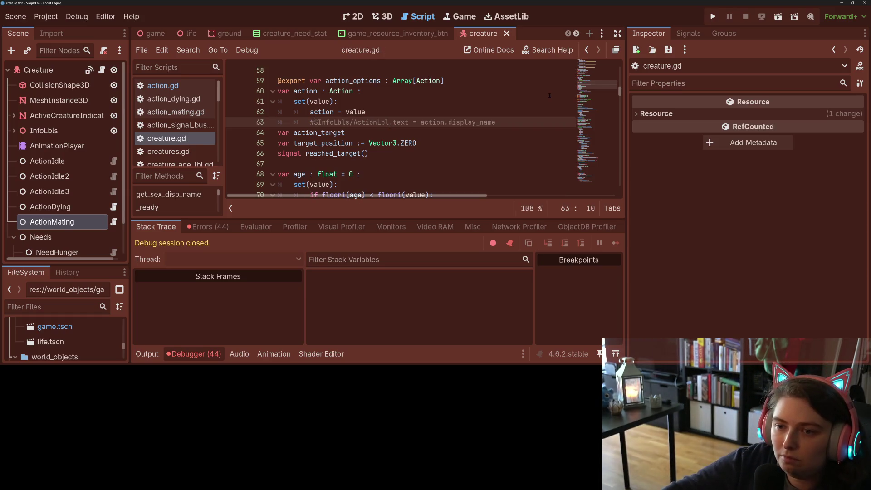
Step: Run again, comment out line 57's StateLbl text assignment, save, and relaunch the game
left_click(713, 17)
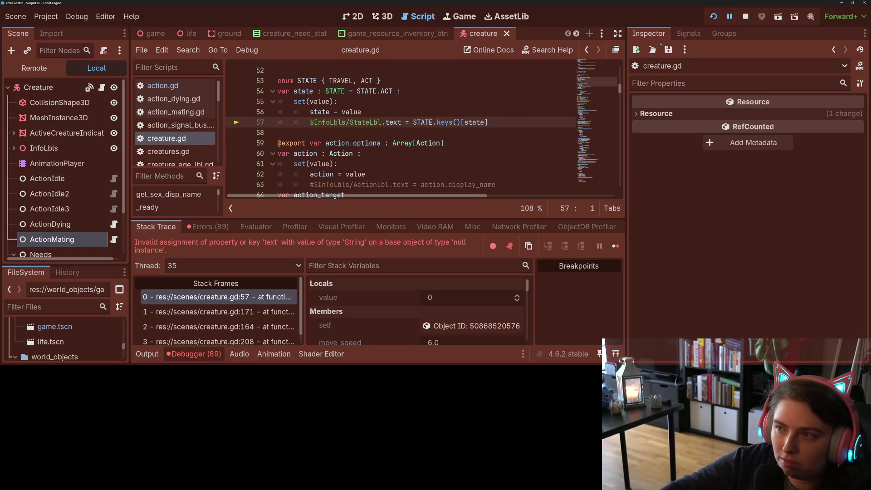
key("F8")
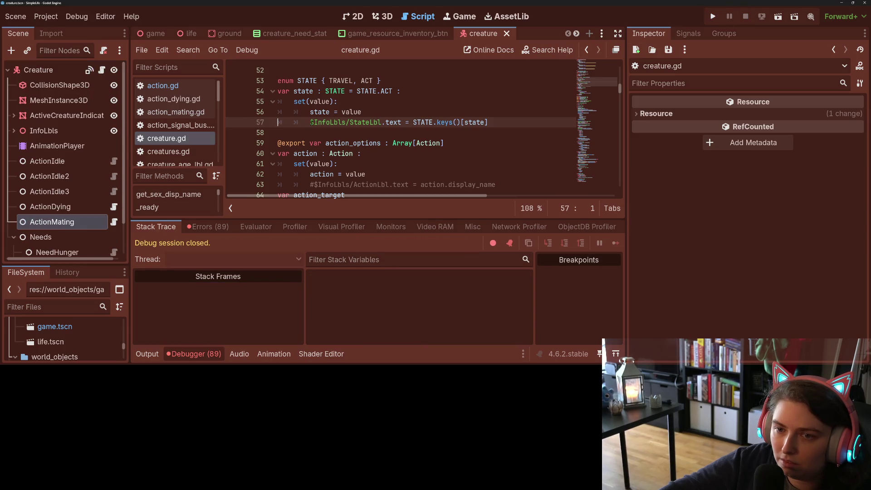
type("#")
key("ctrl+s")
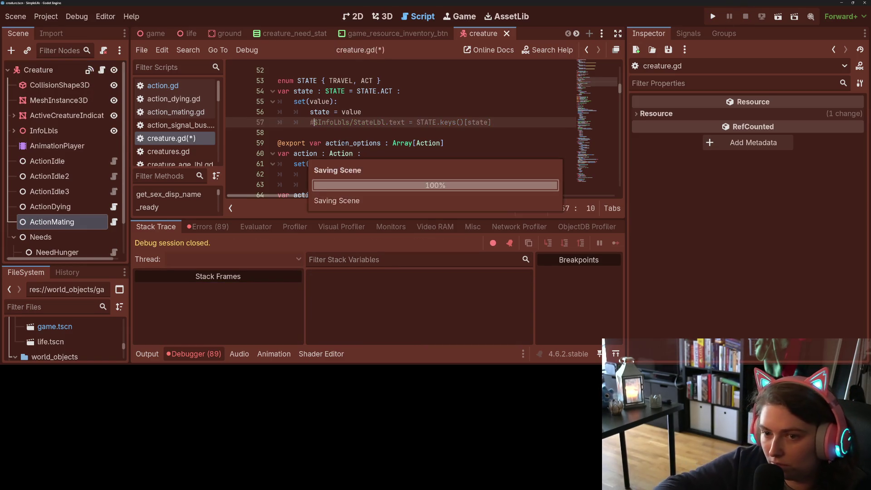
left_click(713, 17)
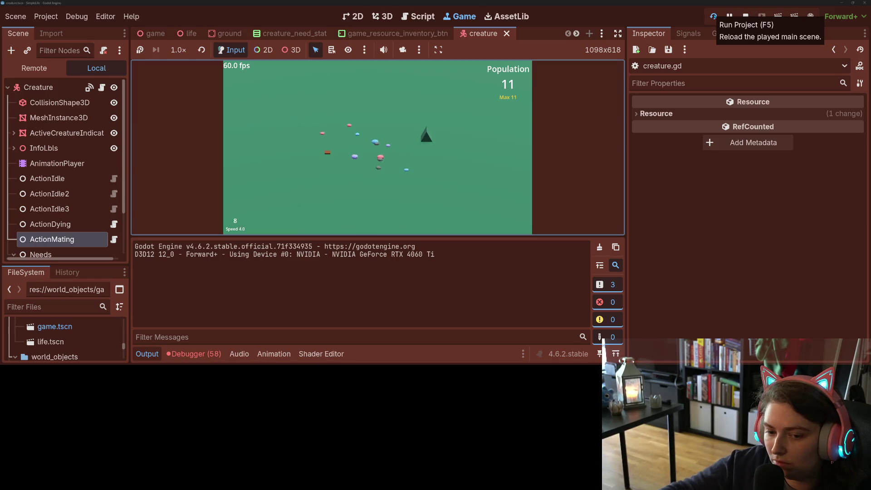
Step: Open the debugger's error list and jump to the get_global_position error in _get_action_position
left_click(186, 355)
left_click(208, 227)
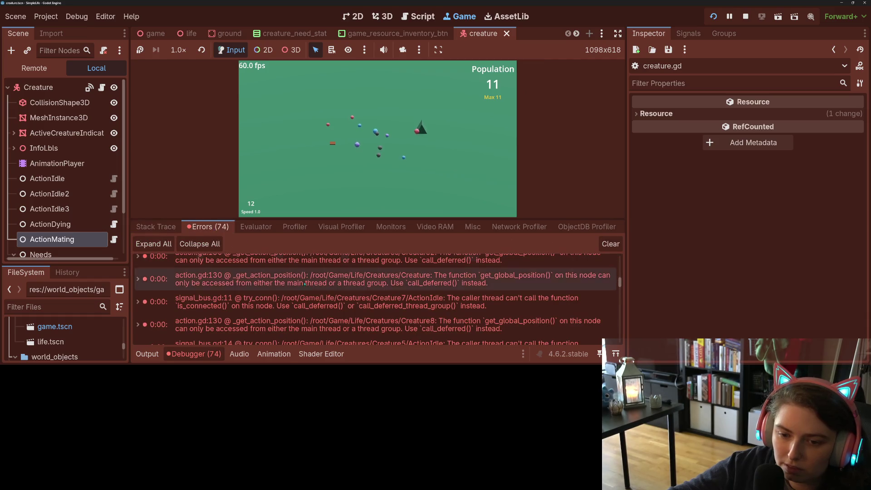
double_click(338, 285)
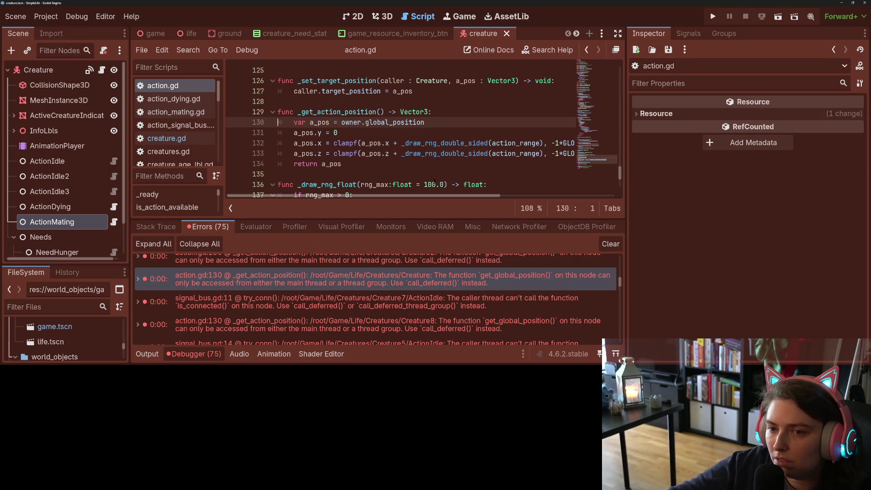
double_click(336, 111)
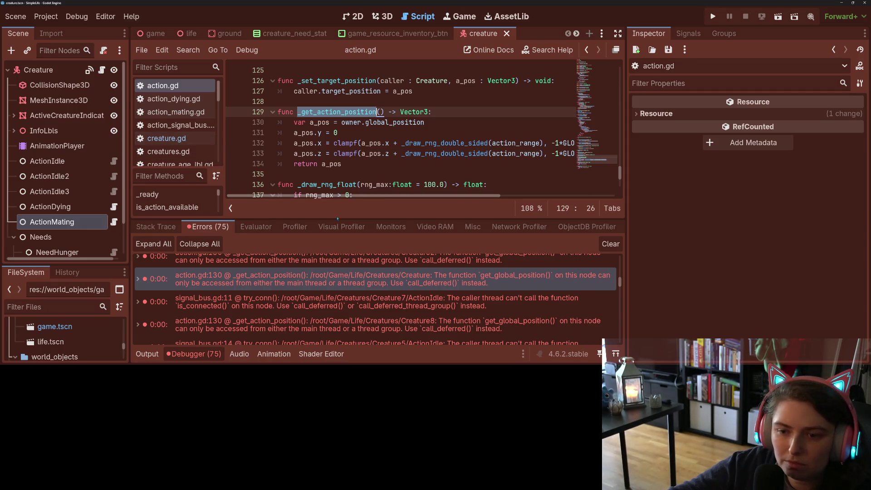
Step: Follow the error's stack trace through action_mating.gd and change_action to find_next_action line 208
left_click(138, 279)
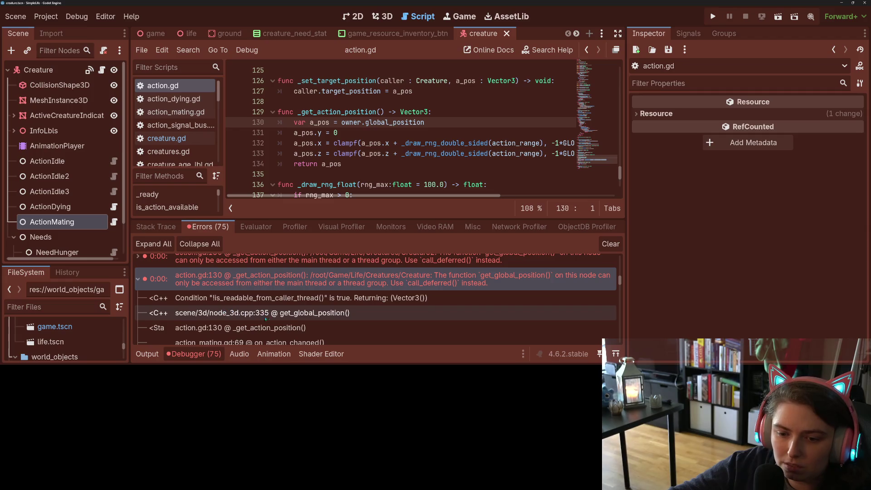
scroll(315, 312, "down", 2)
left_click(317, 321)
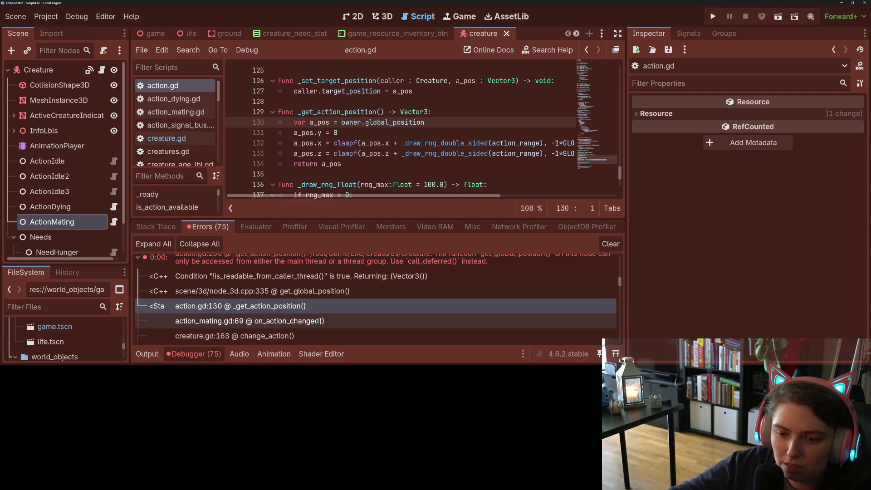
scroll(344, 167, "down", 3)
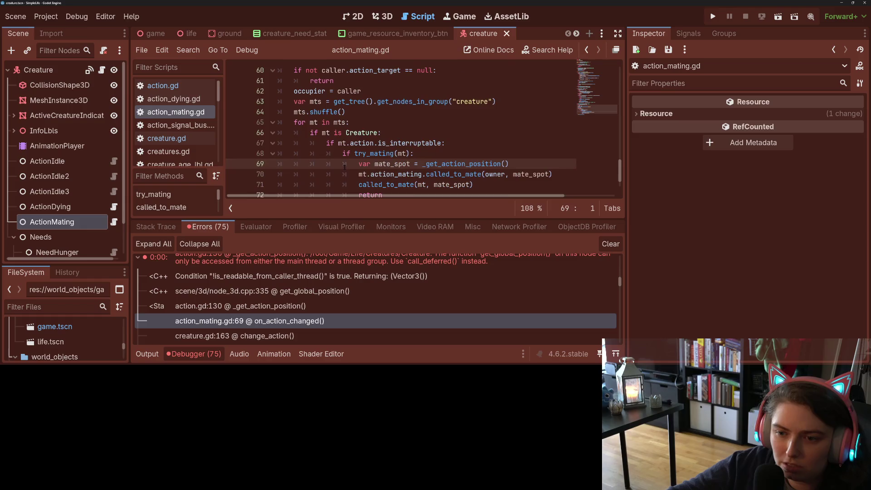
left_click(306, 337)
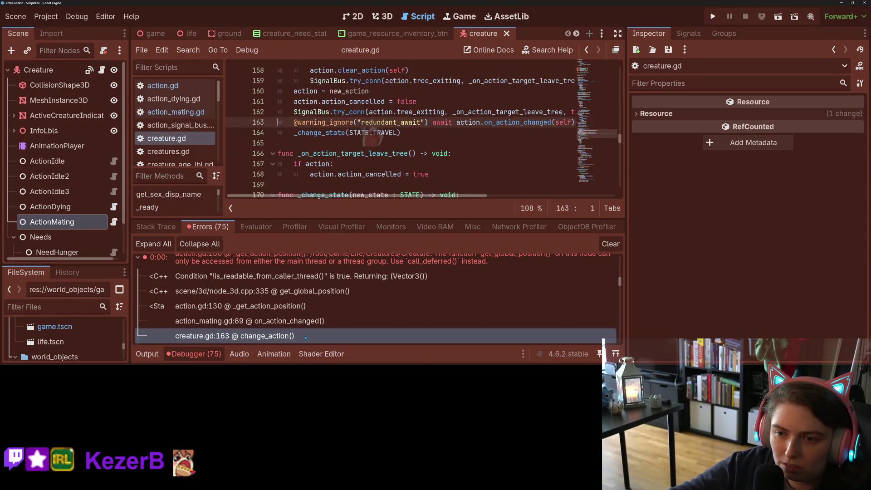
scroll(304, 336, "down", 1)
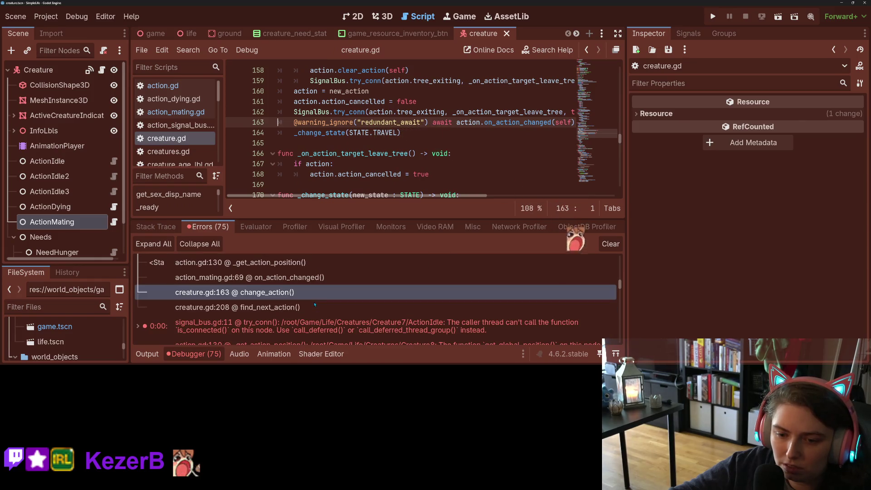
left_click(296, 309)
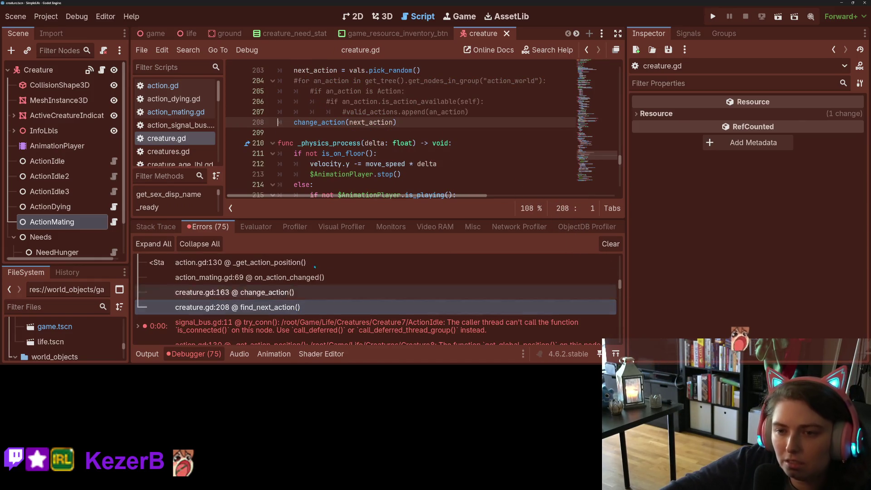
scroll(363, 172, "down", 2)
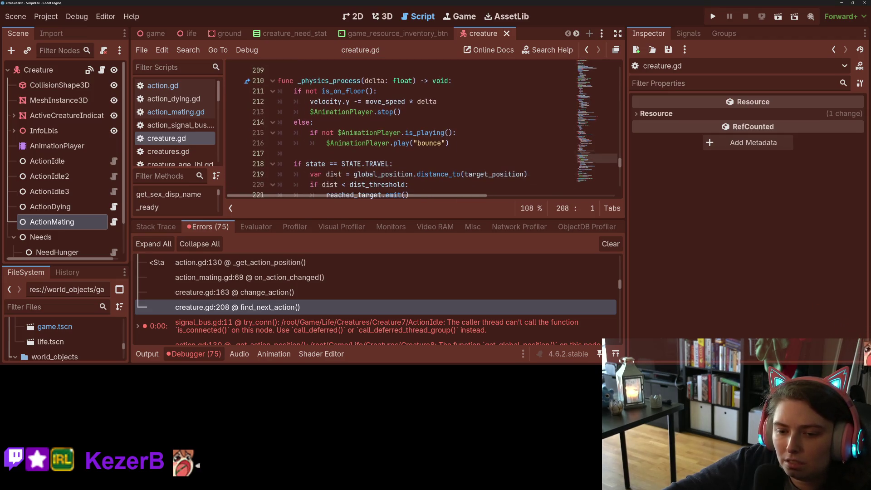
Step: Compare change_action at line 163 with line 208, collapse the debugger, and select the change_action call
left_click(260, 294)
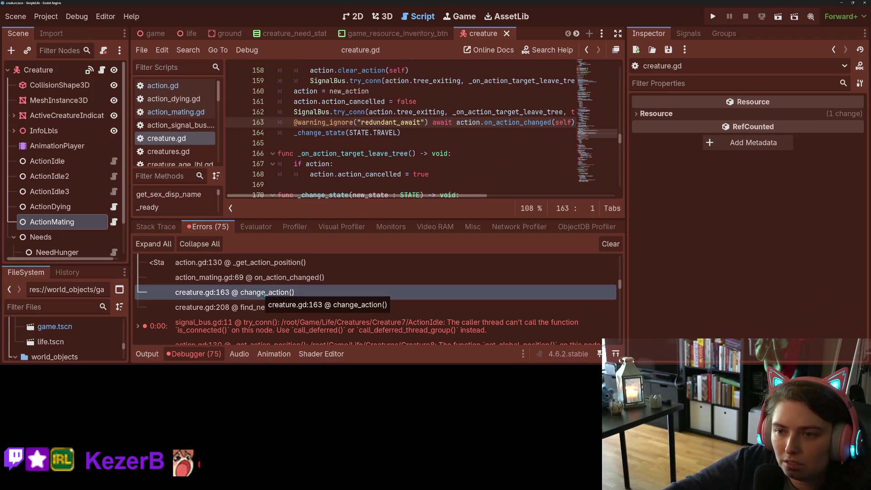
left_click(266, 307)
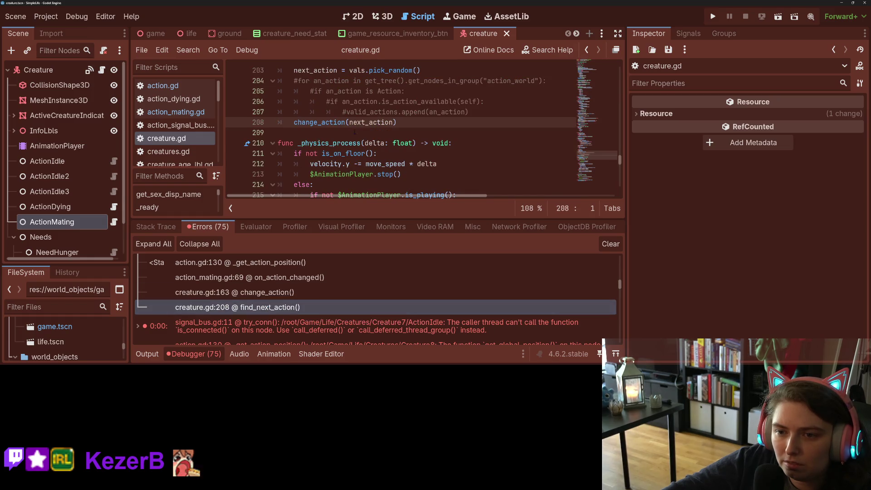
scroll(355, 132, "up", 7)
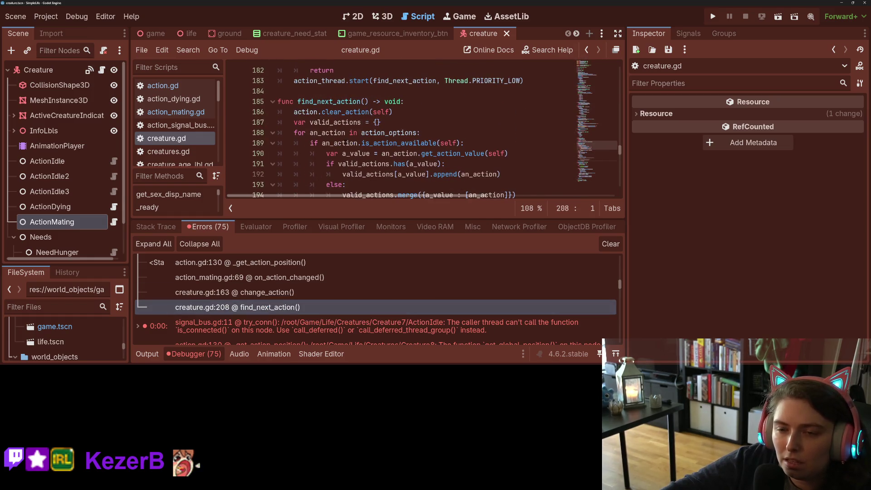
scroll(355, 131, "down", 4)
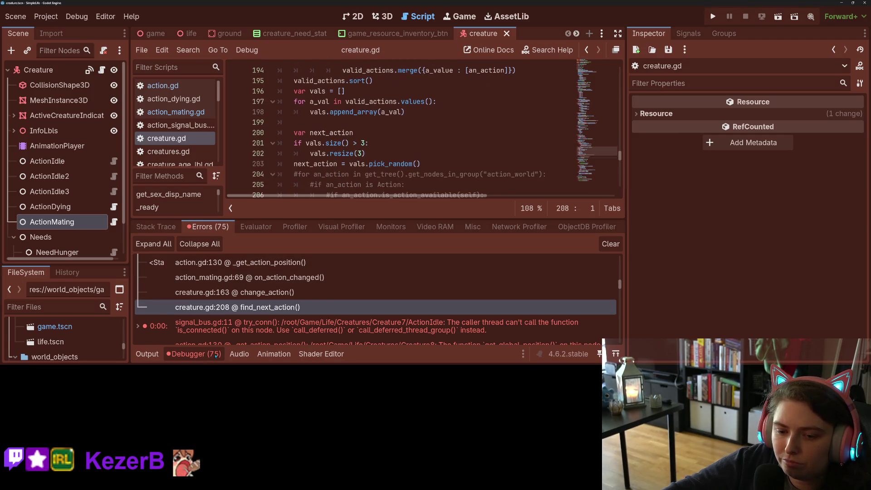
left_click(216, 355)
double_click(334, 217)
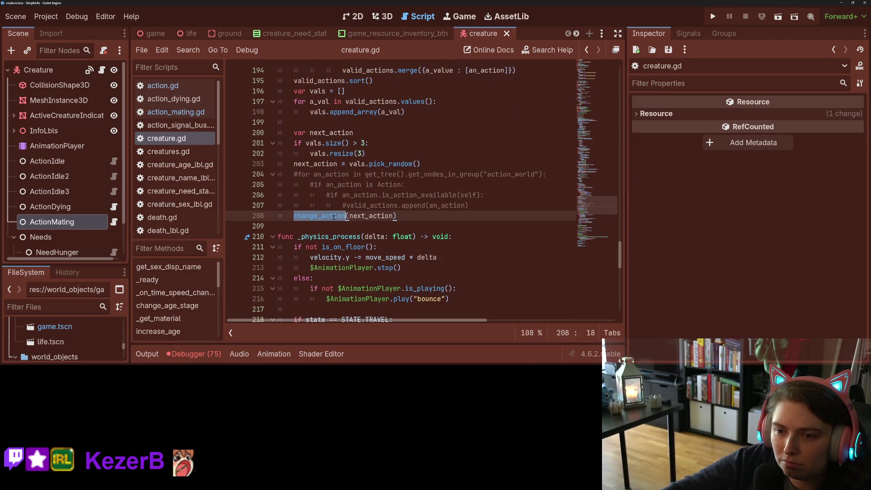
scroll(334, 216, "up", 6)
double_click(342, 164)
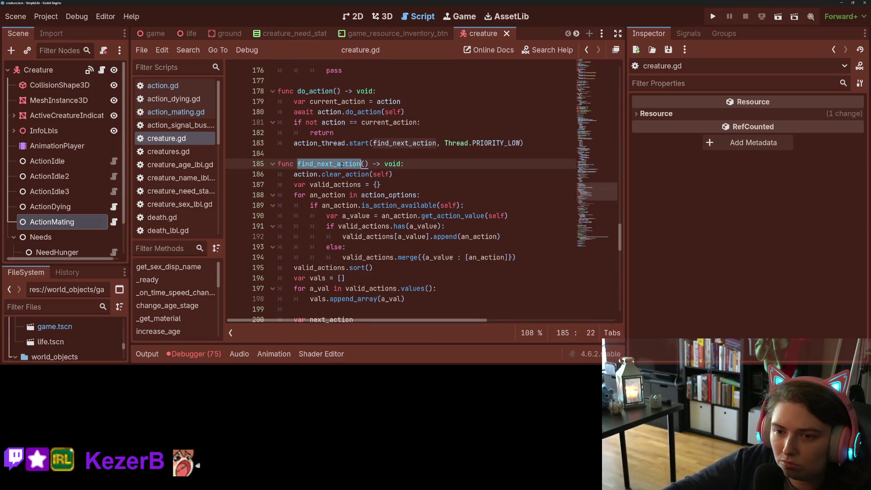
left_click(342, 165)
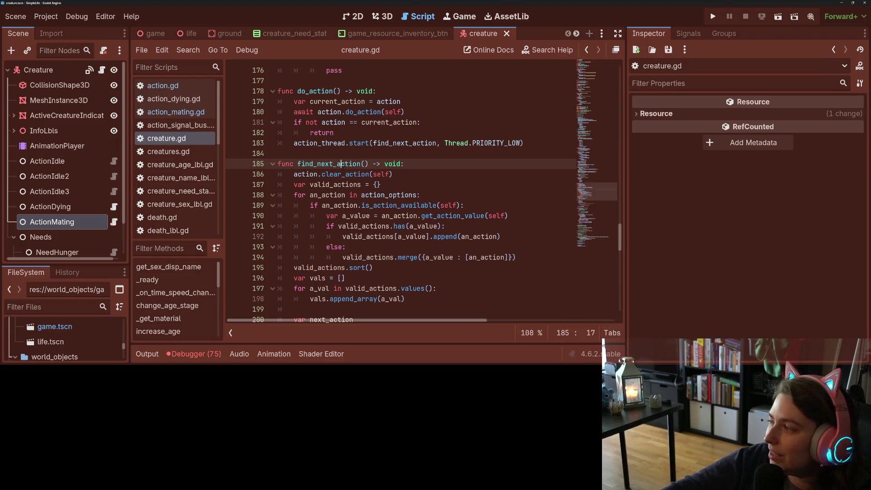
scroll(370, 243, "down", 4)
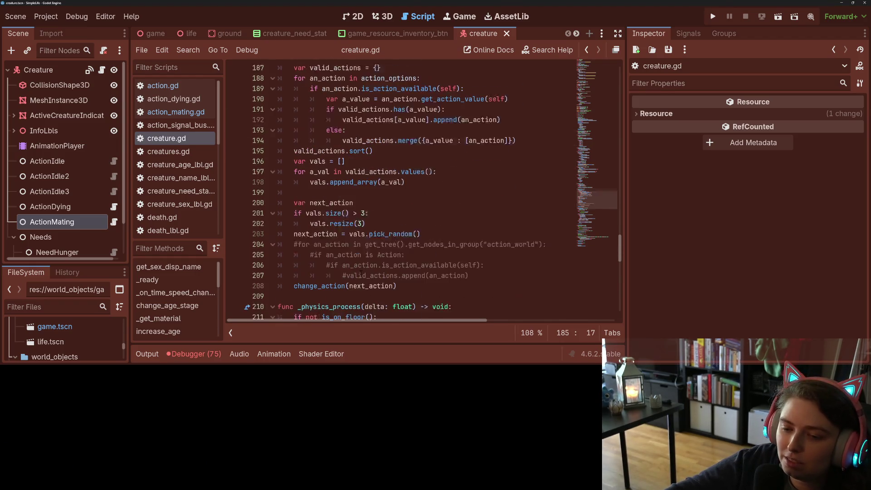
left_click(317, 277)
double_click(318, 278)
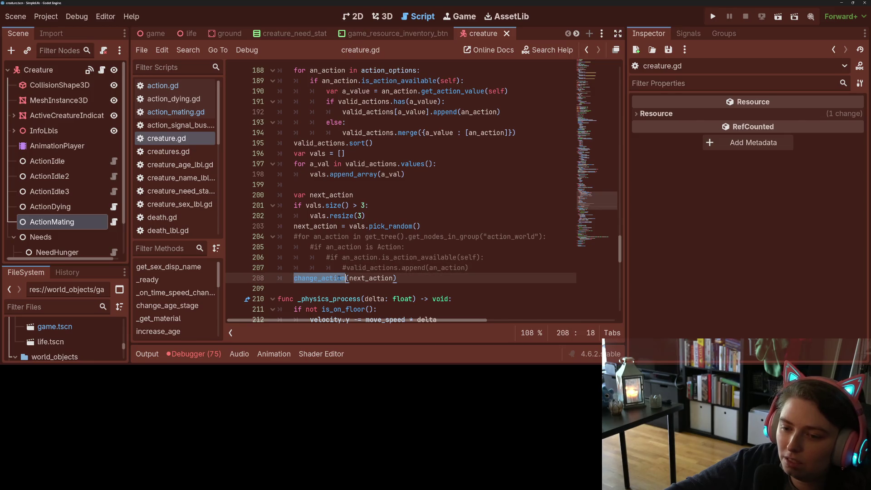
left_click(366, 278)
left_click(317, 278)
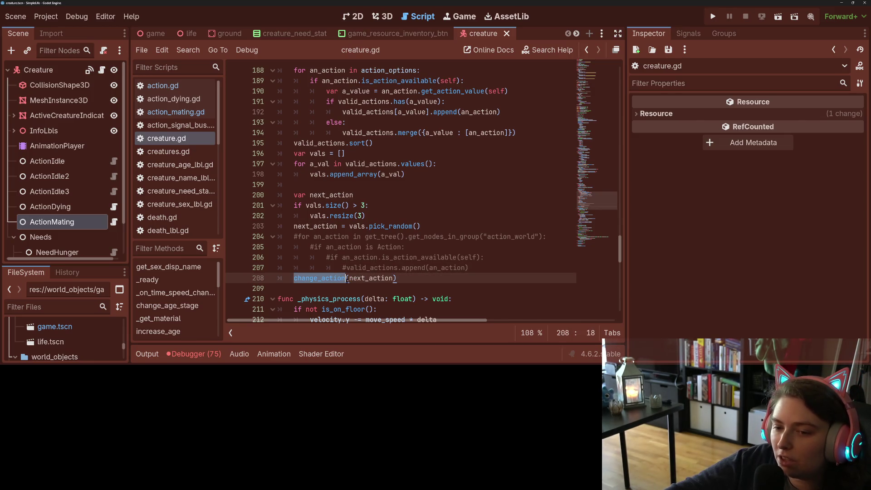
left_click(385, 278)
mouse_move(385, 281)
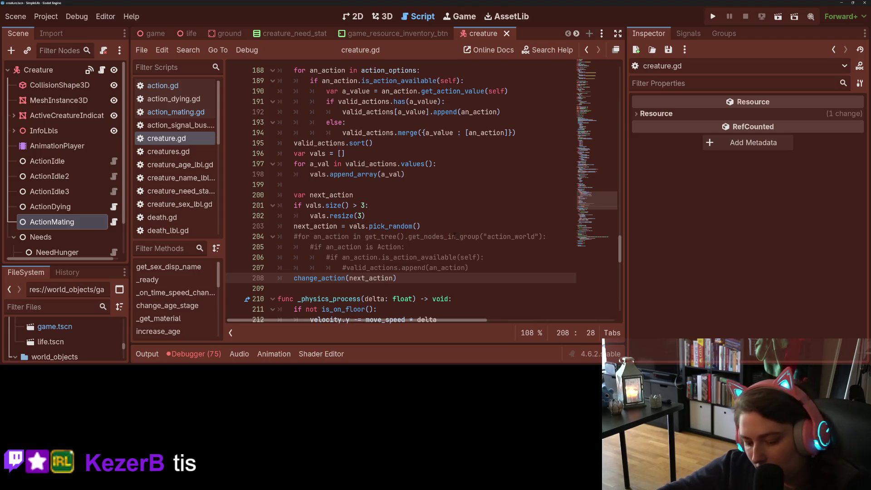
key("alt+Left")
key("Down")
key("Down")
key("Down")
key("ctrl+k")
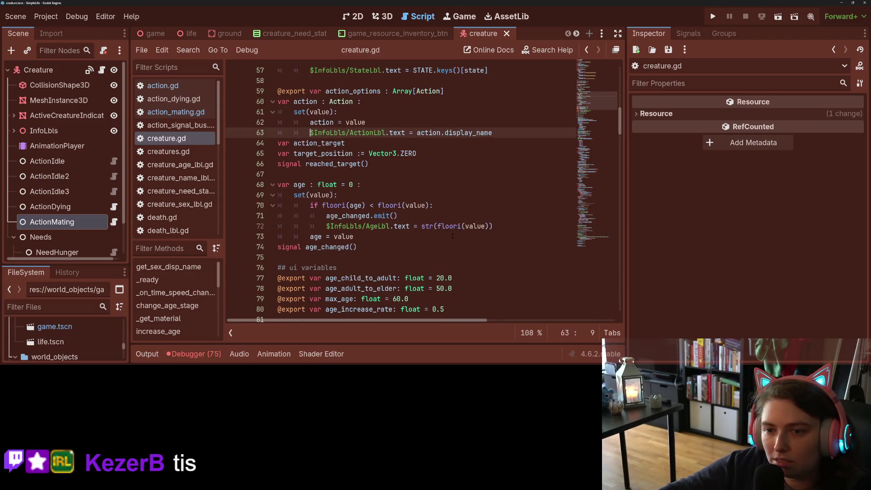
scroll(422, 190, "down", 20)
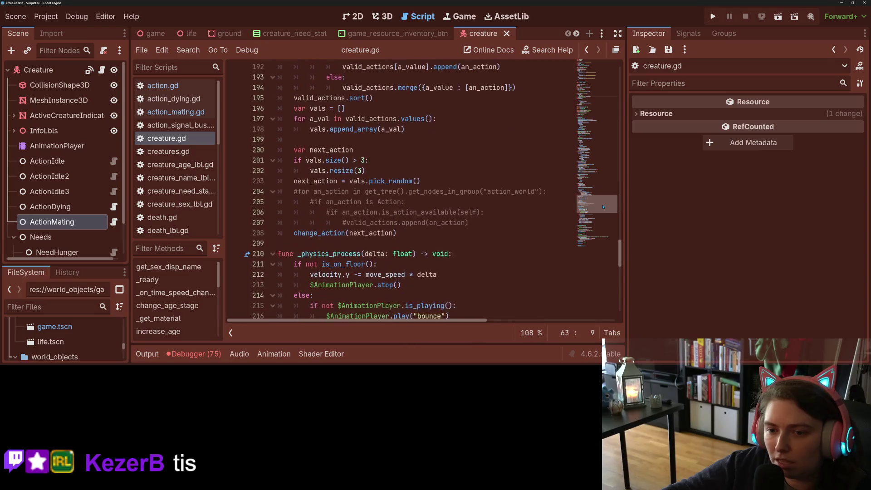
left_click(397, 222)
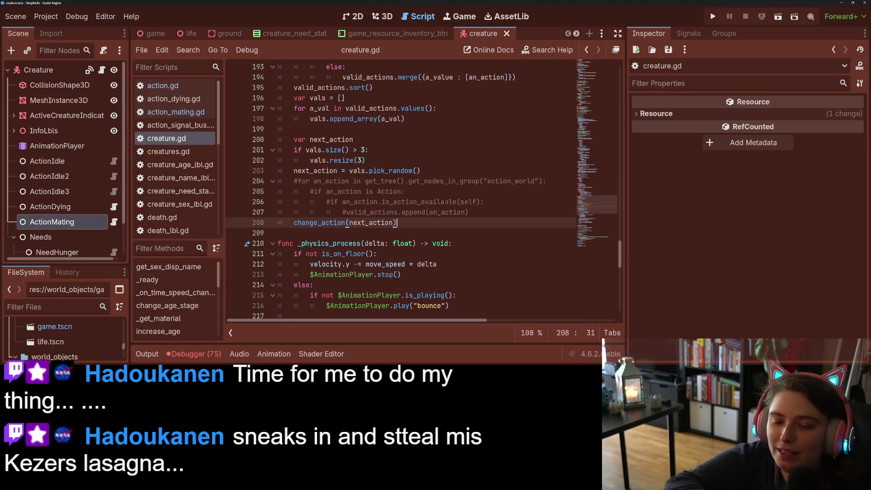
left_click(483, 214)
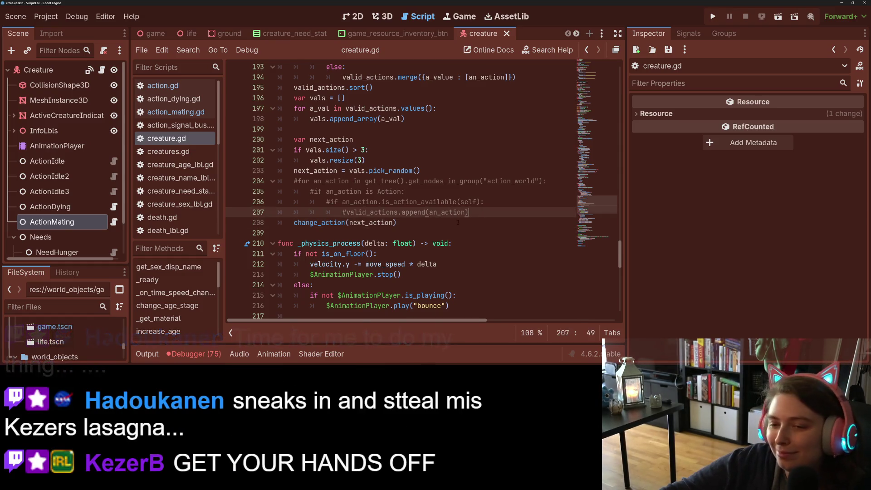
double_click(366, 223)
scroll(365, 225, "up", 2)
scroll(389, 243, "down", 1)
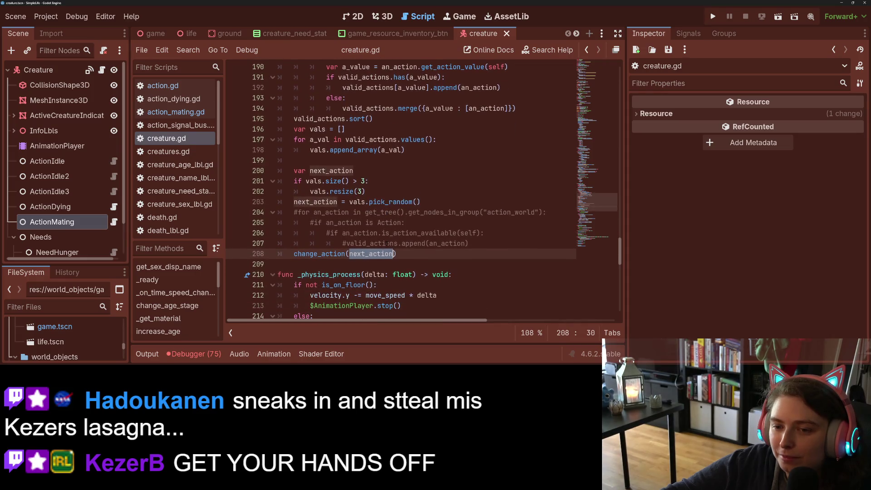
left_click(410, 252)
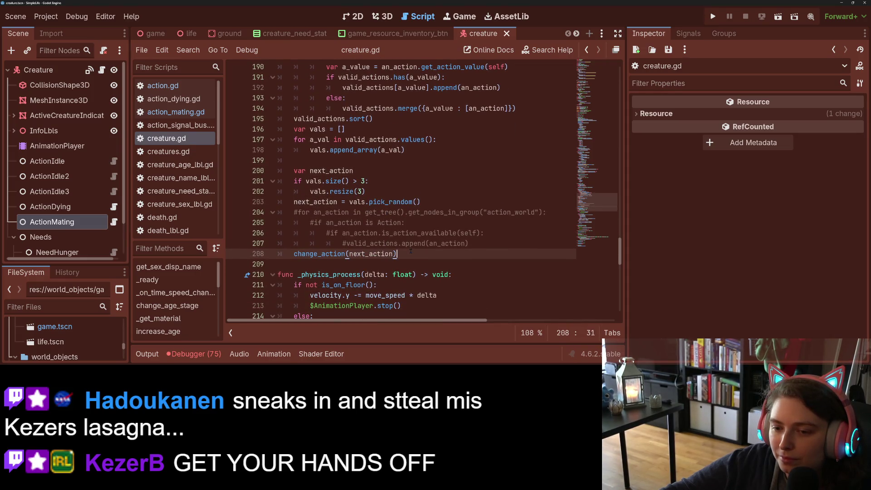
double_click(325, 254)
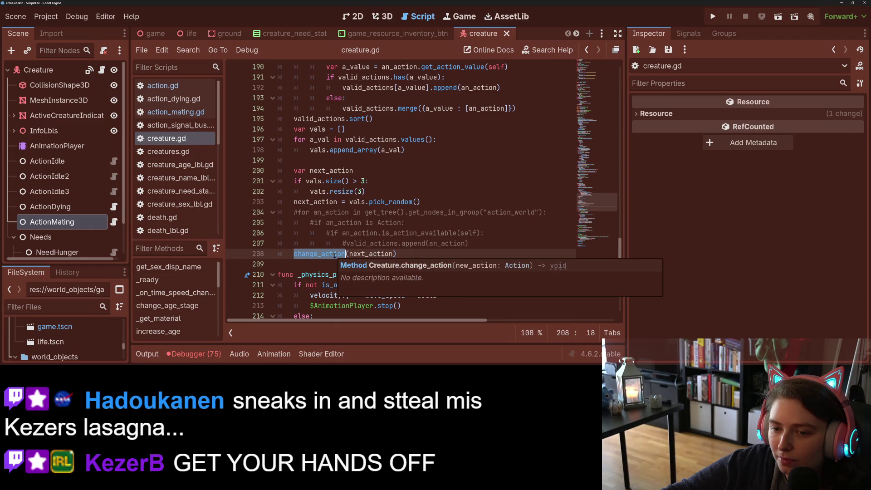
mouse_move(335, 254)
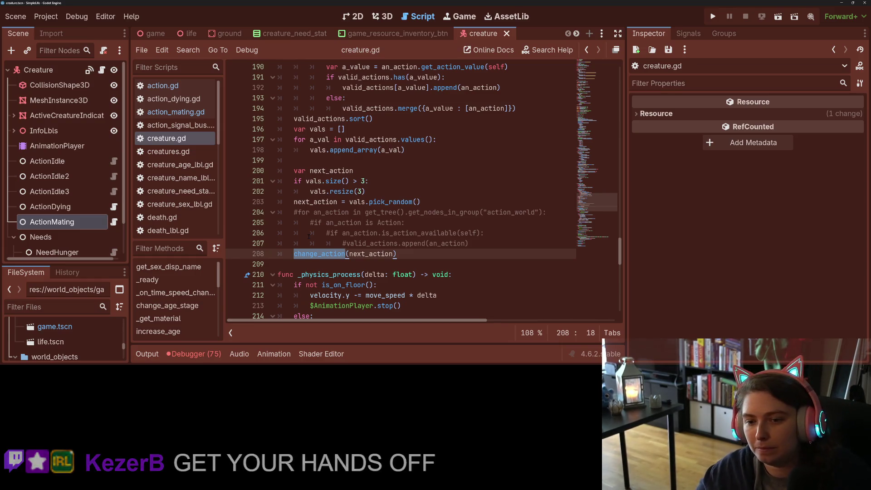
Step: Insert call_thread_safe in front of change_action on line 208
key("Left")
type("call")
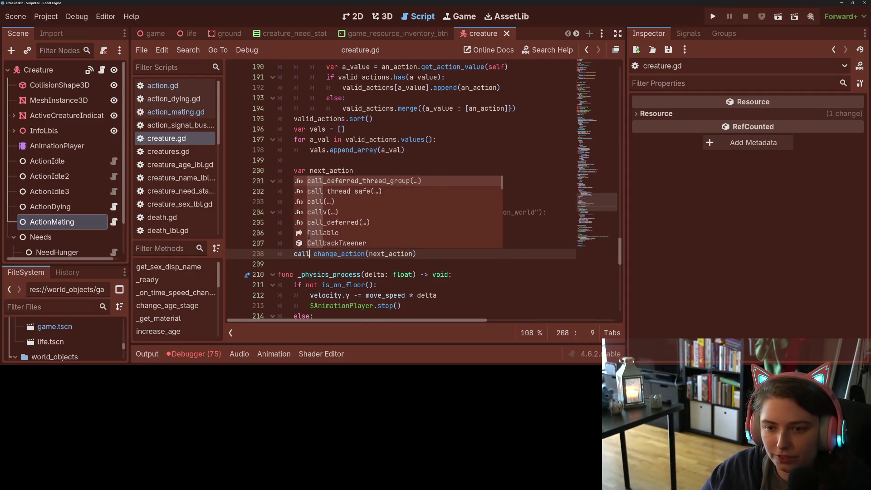
key("Down")
key("Down")
key("Down")
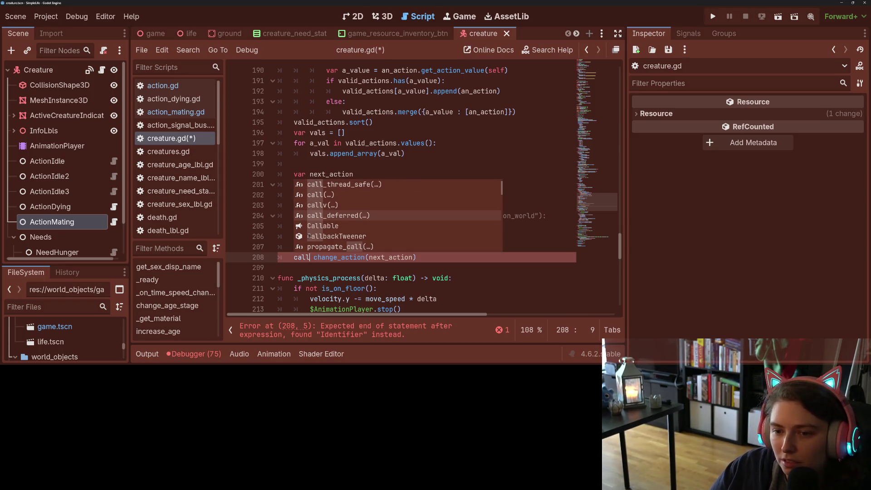
key("Up")
key("Up")
key("Up")
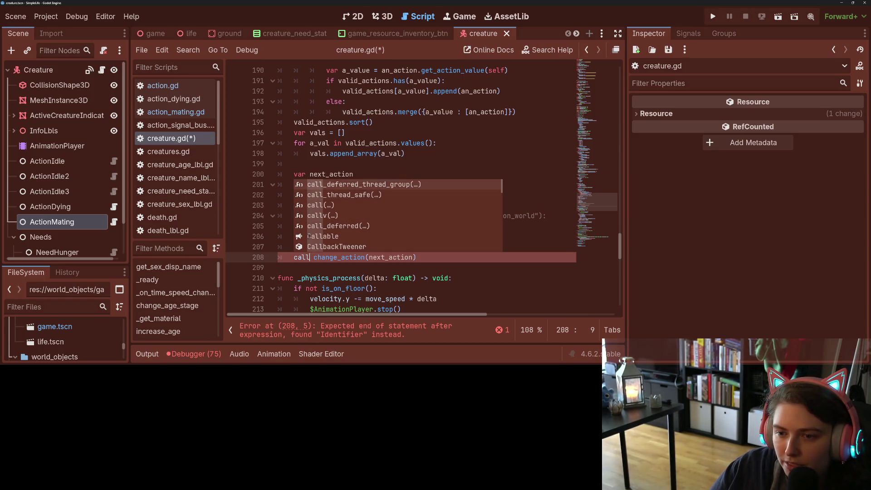
key("Down")
key("Return")
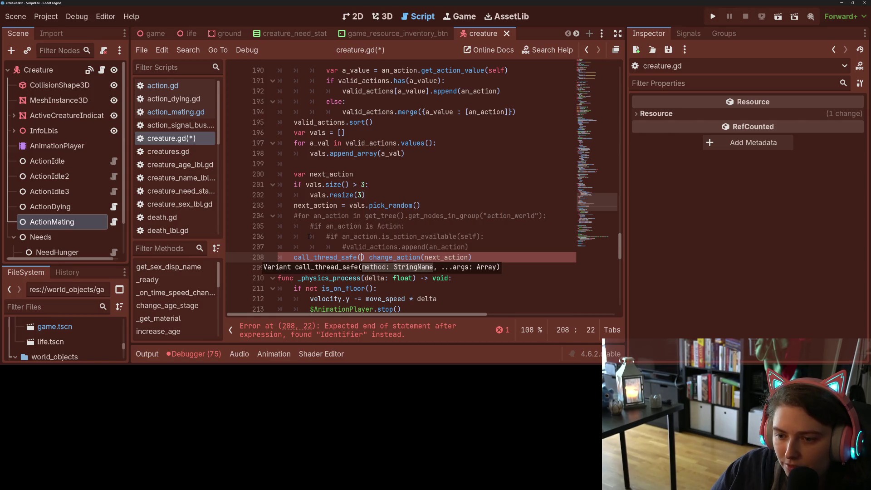
key("Delete")
key("Delete")
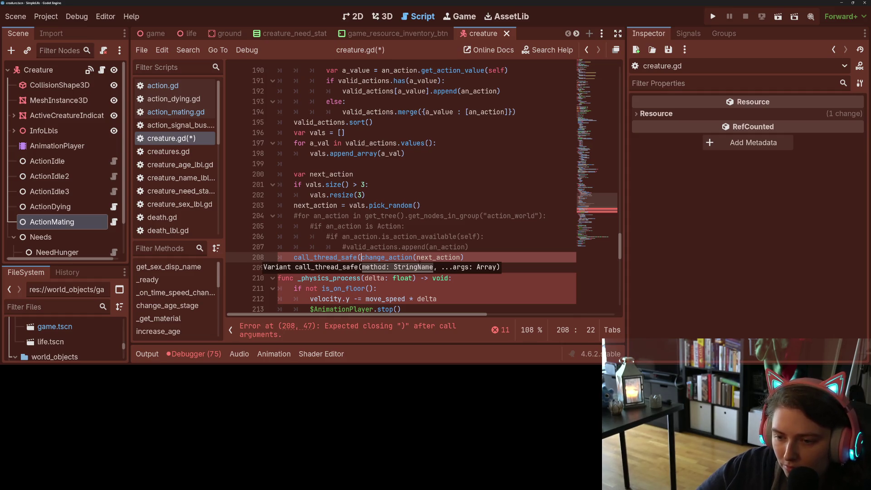
Step: Pass "change_action" as a quoted first argument before next_action and save creature.gd
left_click(417, 257)
key("BackSpace")
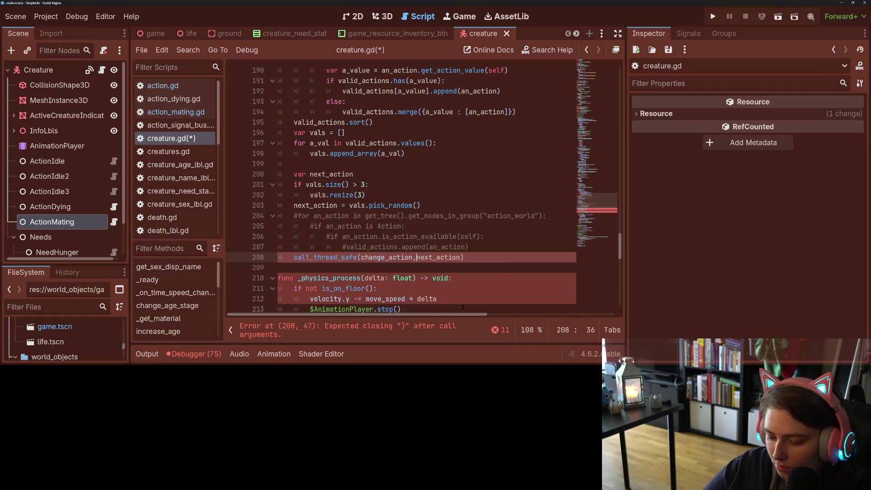
type(",")
double_click(398, 258)
type("\"")
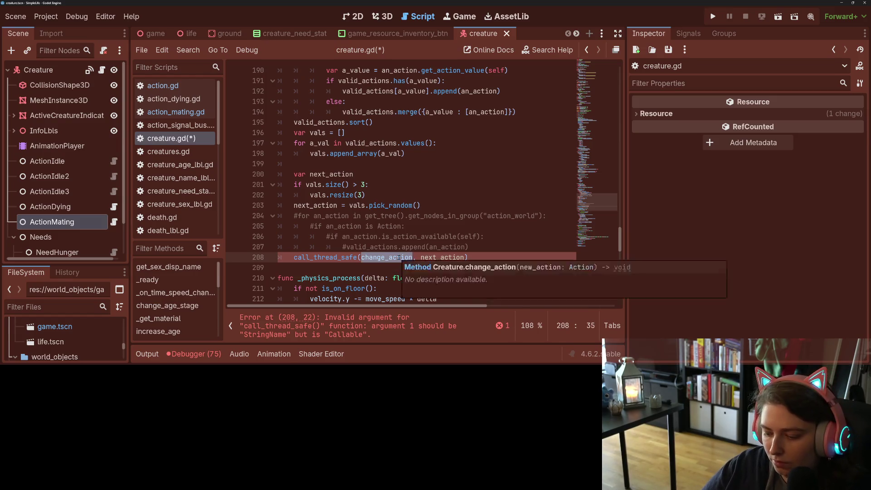
key("ctrl+s")
left_click(401, 236)
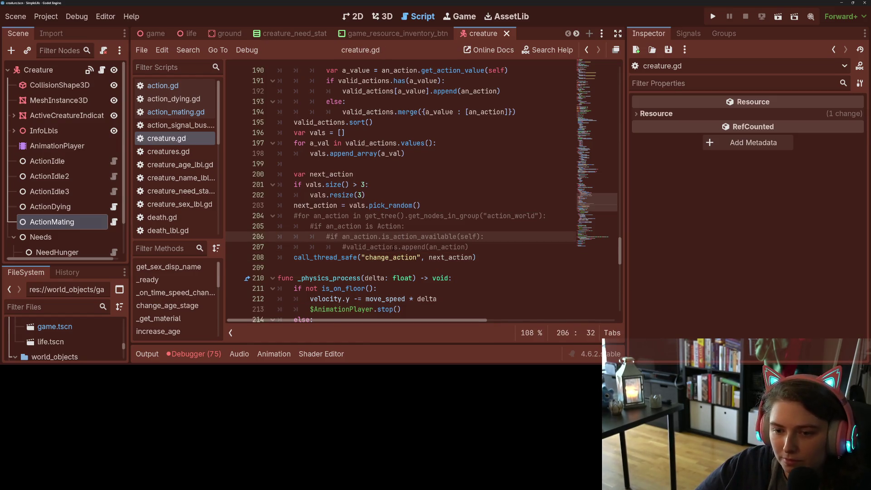
left_click(365, 258)
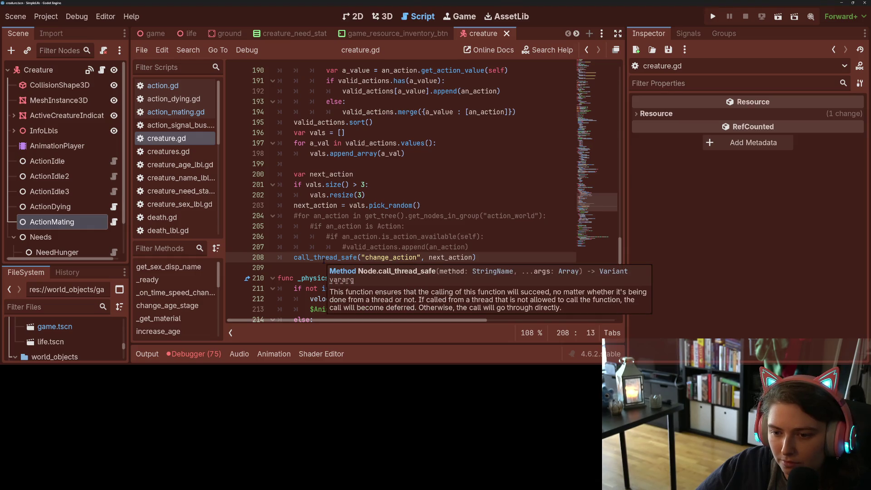
Step: Open the Node class reference at the call_thread_safe method description
left_click(324, 257, "ctrl")
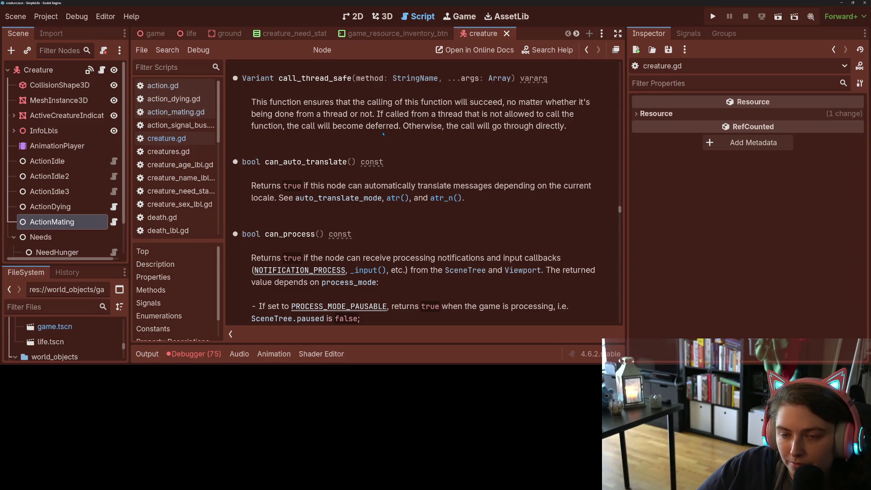
scroll(390, 143, "up", 3)
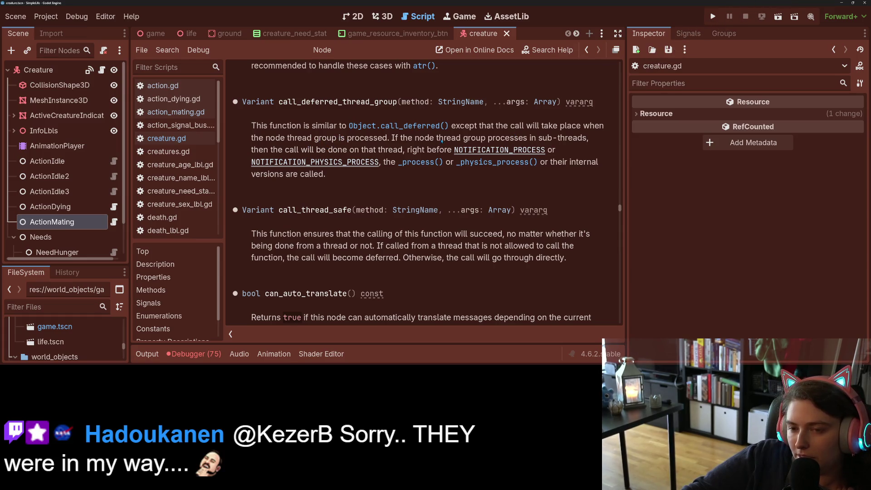
double_click(368, 138)
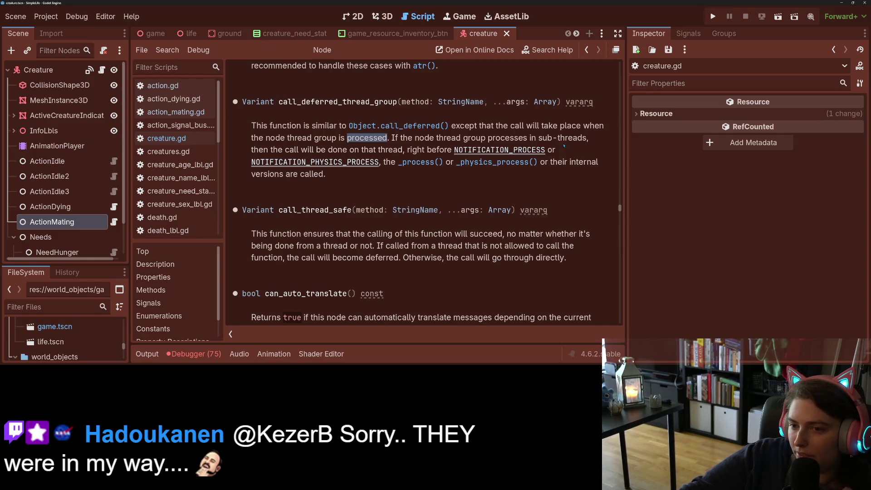
Step: Read through the neighbouring Node method descriptions, then go back to creature.gd
scroll(280, 181, "up", 7)
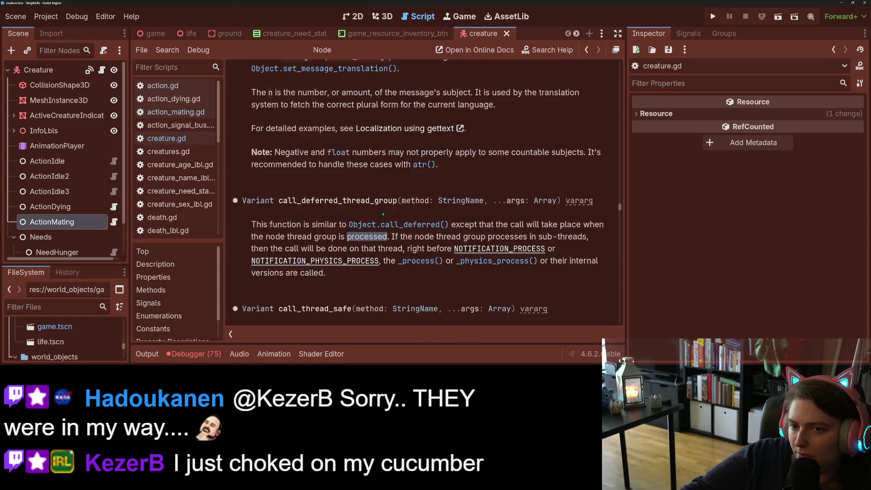
scroll(388, 217, "up", 2)
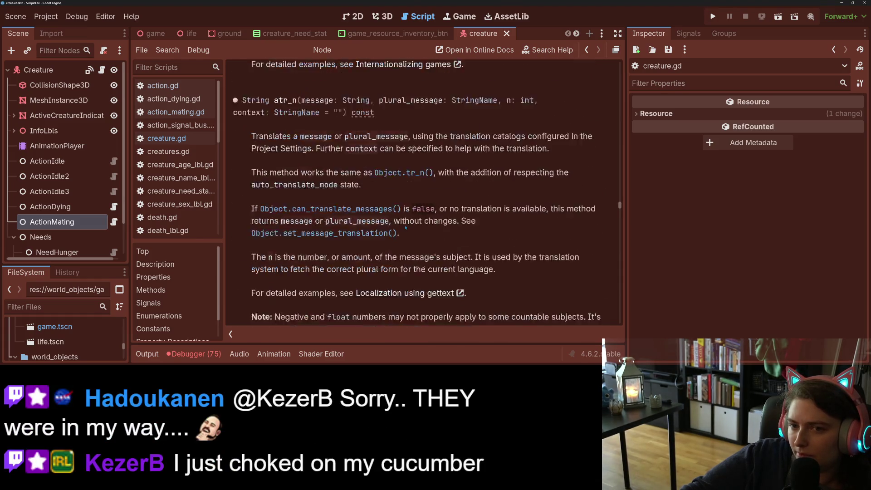
scroll(360, 208, "down", 11)
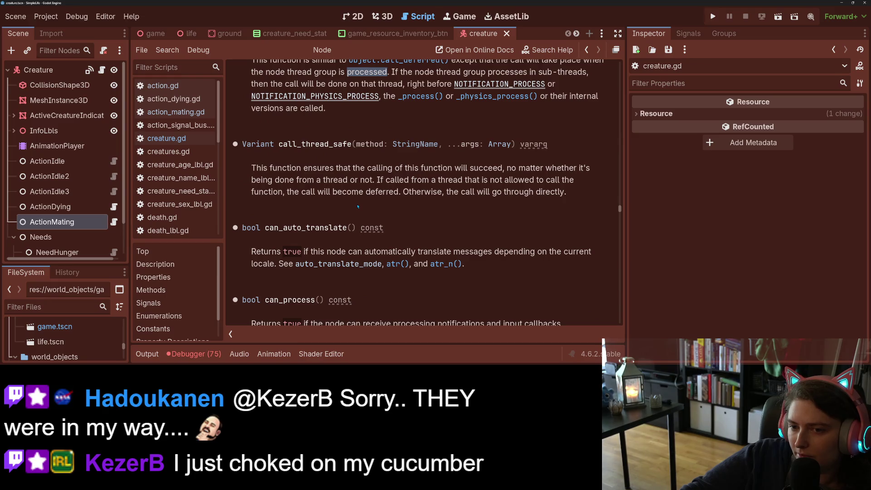
scroll(358, 206, "down", 4)
scroll(357, 206, "down", 6)
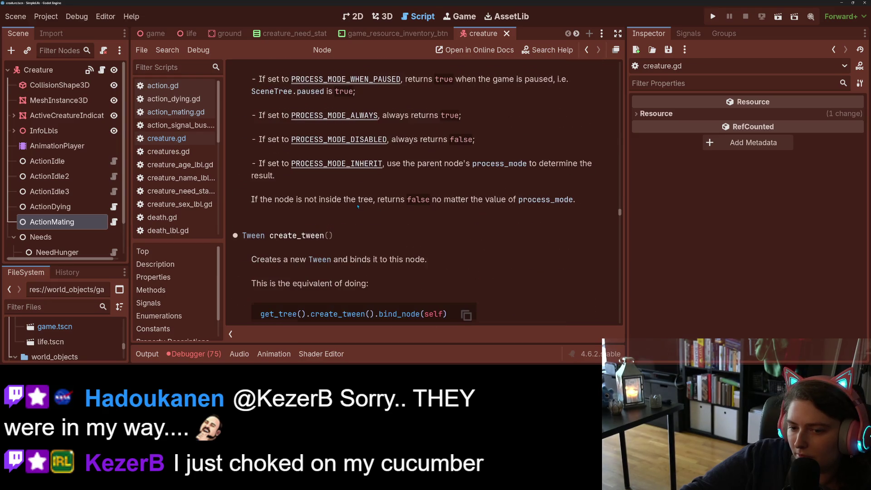
scroll(358, 207, "down", 8)
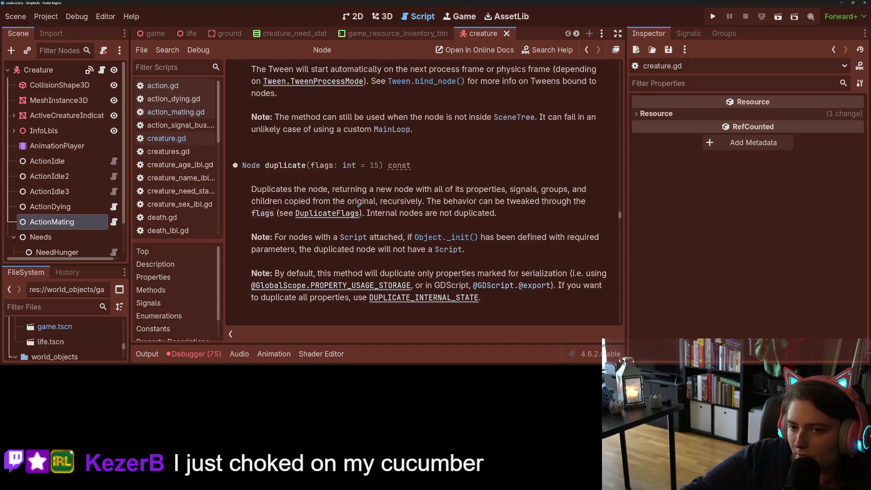
scroll(358, 206, "down", 11)
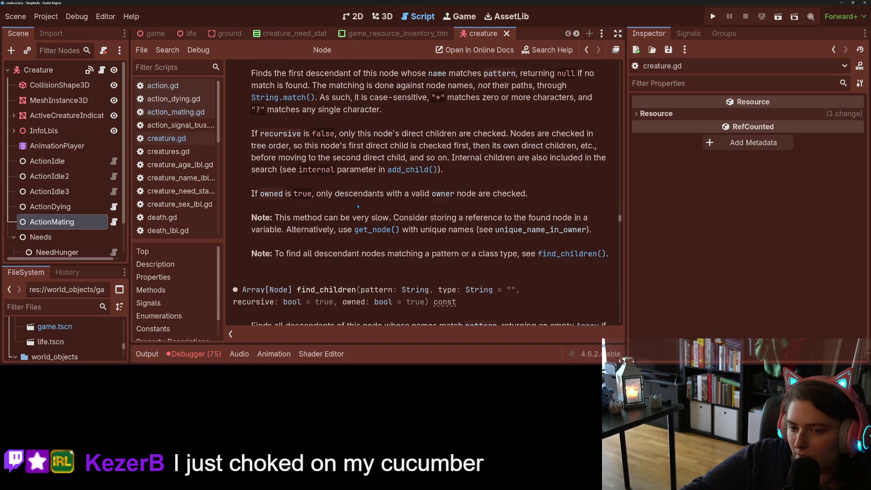
scroll(358, 206, "down", 13)
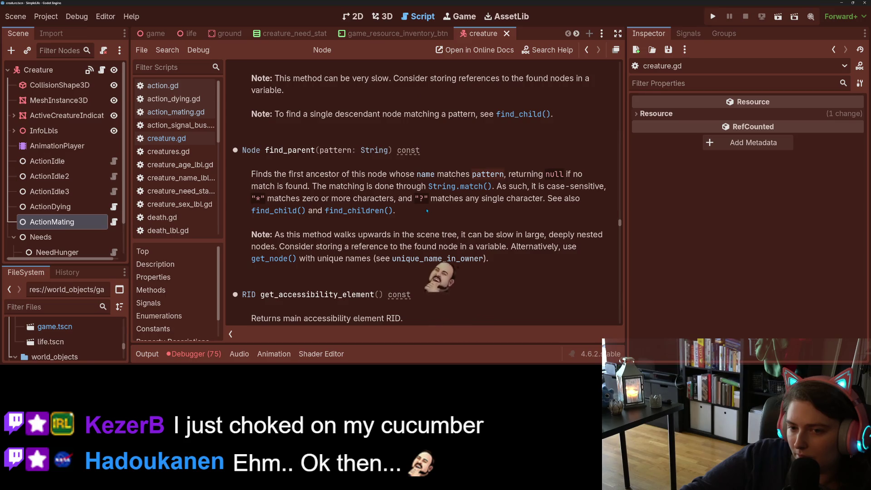
scroll(427, 211, "up", 20)
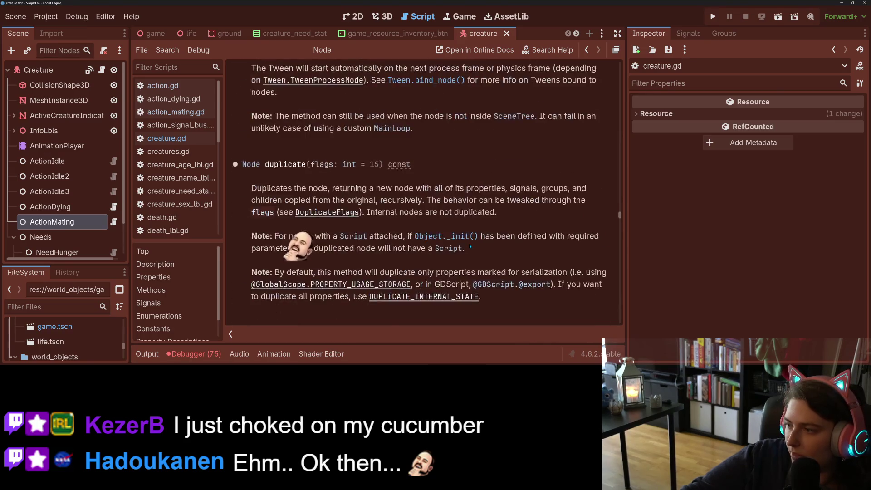
scroll(470, 247, "up", 9)
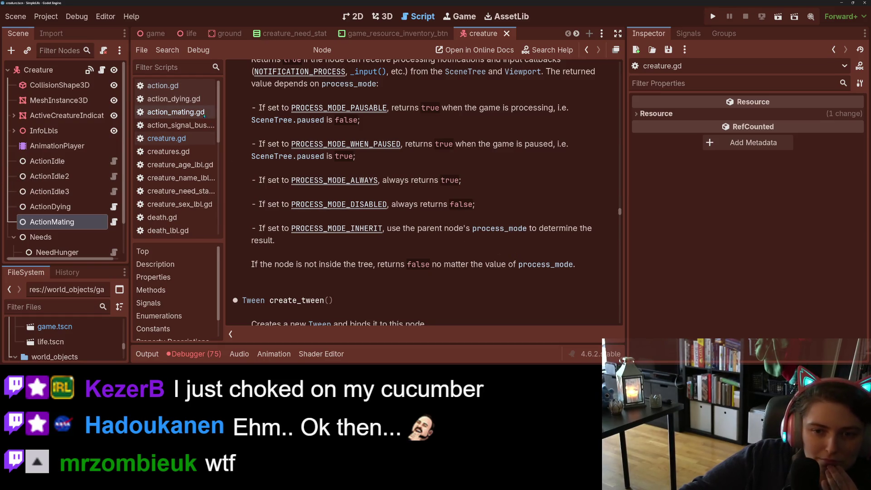
left_click(180, 140)
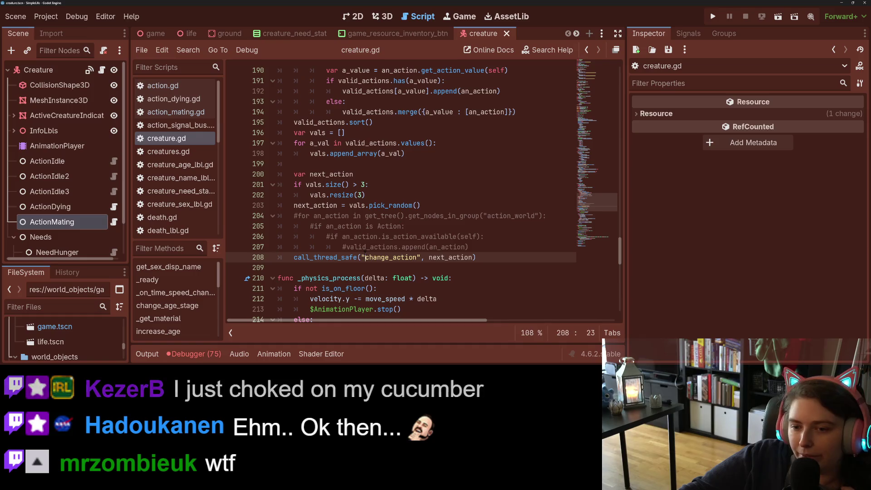
Step: Comment out the action_thread.start line 183 in do_action
left_click(412, 258)
scroll(417, 258, "up", 1)
scroll(412, 260, "up", 5)
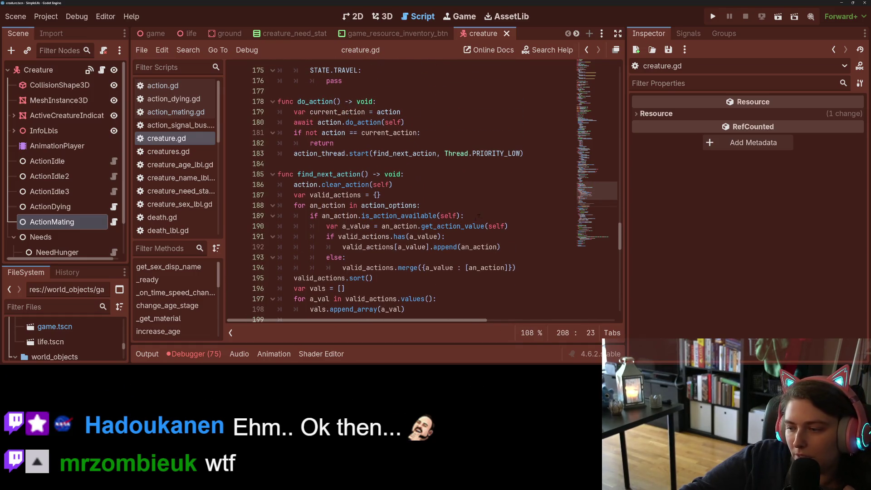
left_click(394, 153)
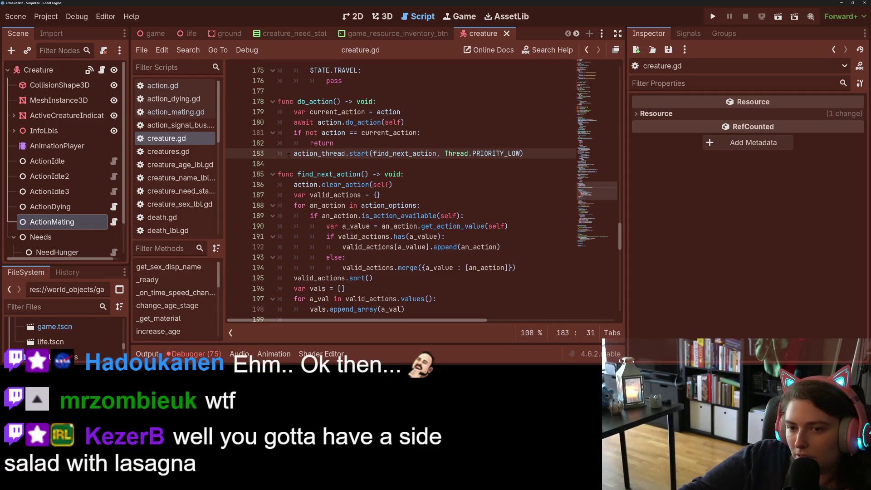
scroll(363, 174, "down", 4)
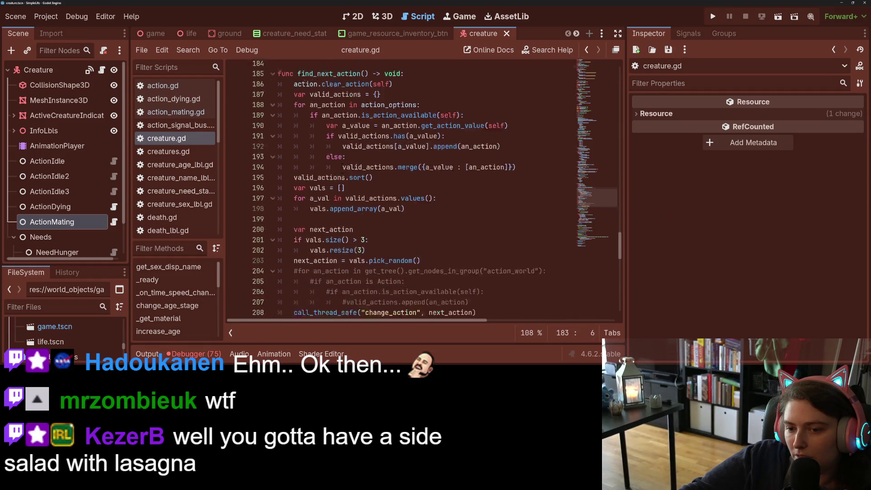
scroll(358, 178, "up", 5)
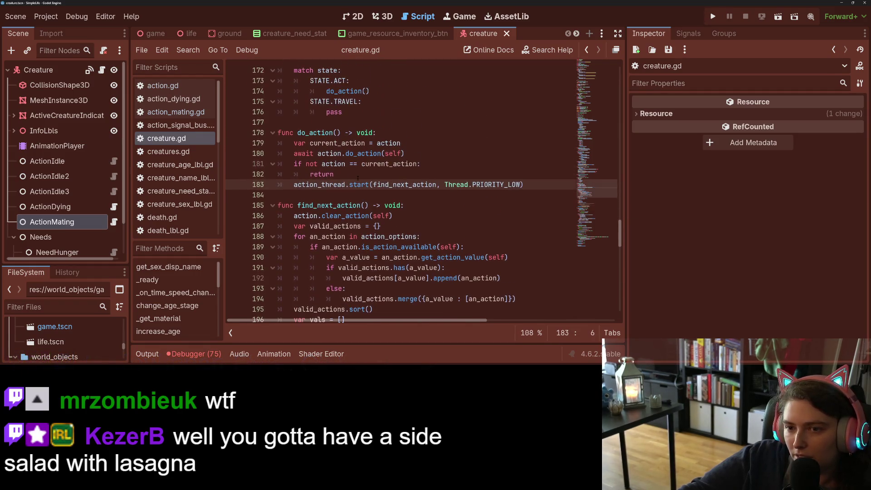
key("ctrl+k")
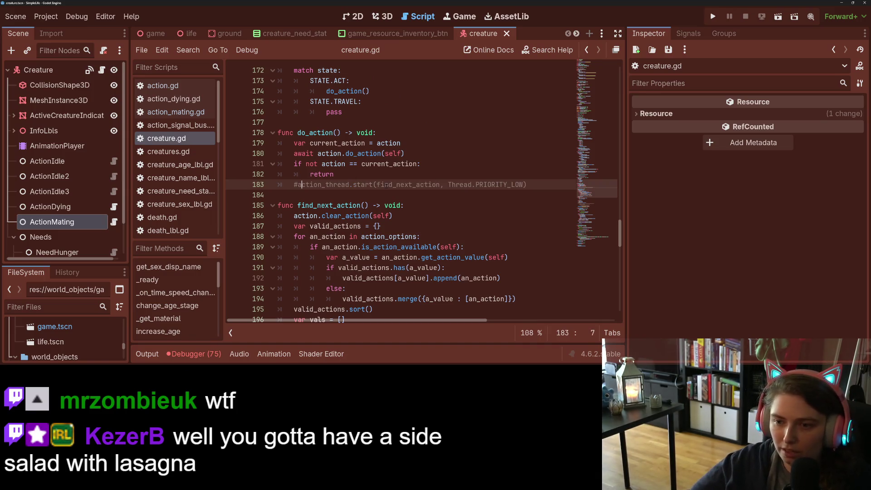
Step: Add a direct find_next_action() call above the commented line and save creature.gd
double_click(390, 186)
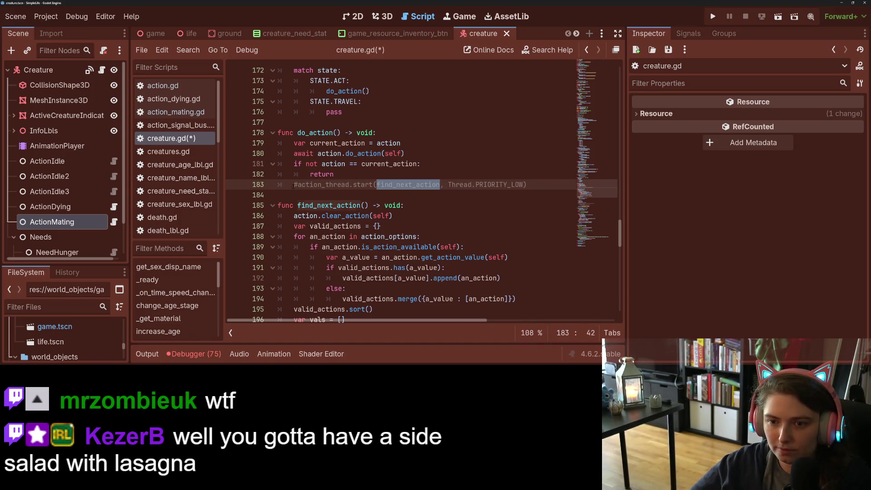
left_click(293, 184)
key("ctrl+shift+Return")
type("()")
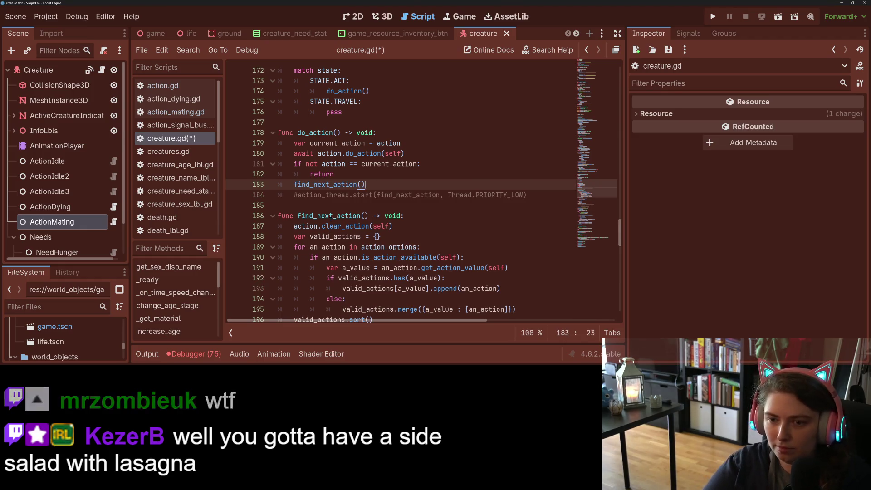
key("ctrl+s")
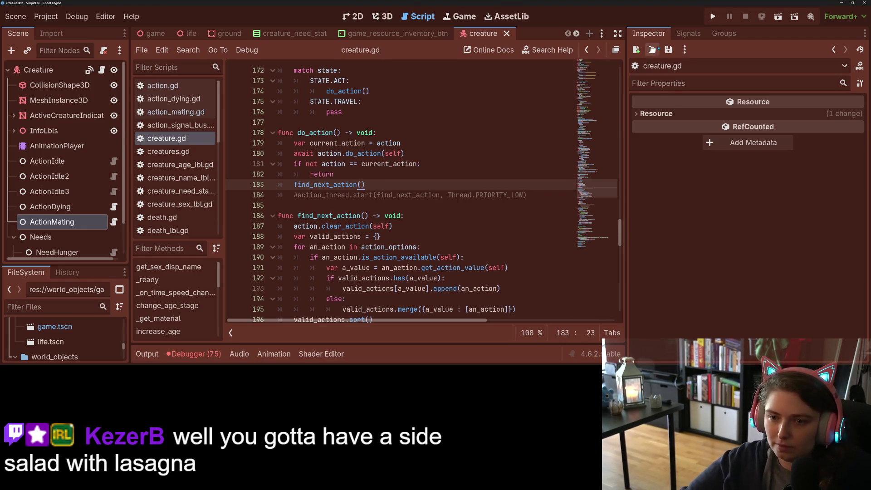
left_click(712, 16)
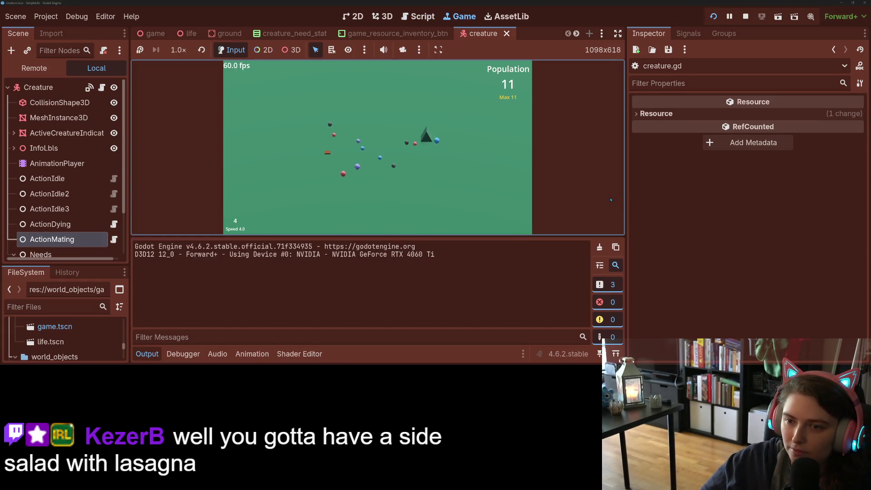
Step: Show the running game full-width with the Output dock collapsed, and reset its speed to 1.0
left_click(618, 33)
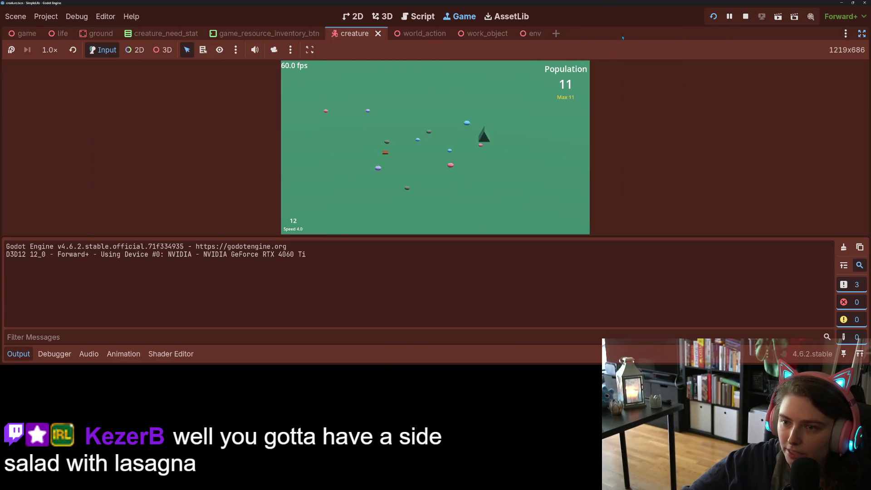
left_click(27, 357)
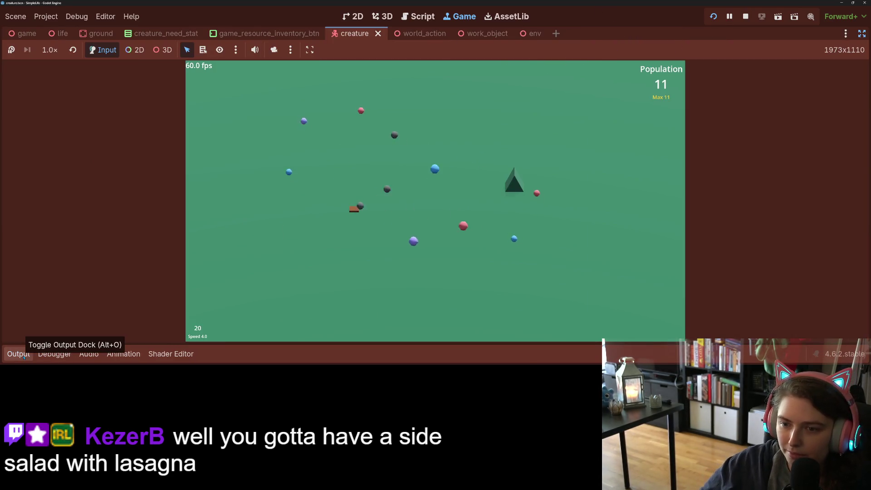
left_click(206, 253)
key("1")
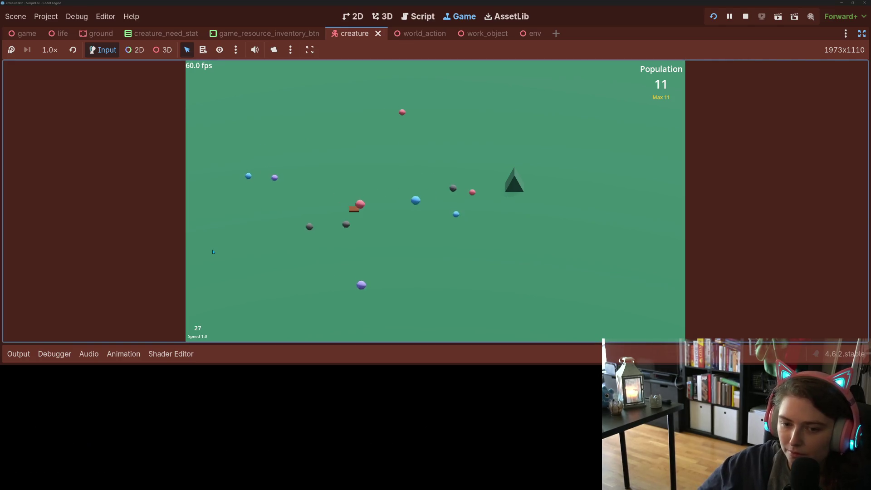
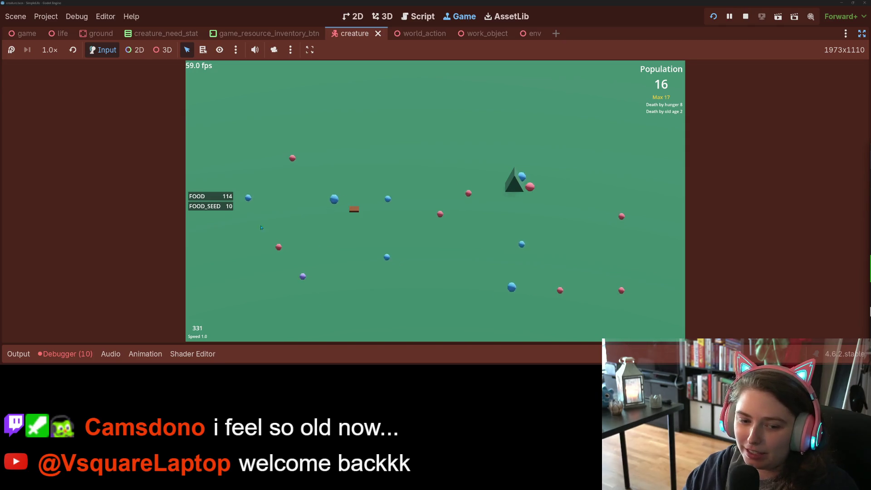
Step: Stop the running game, clear the thread errors, and jump to _exit_tree
left_click(68, 354)
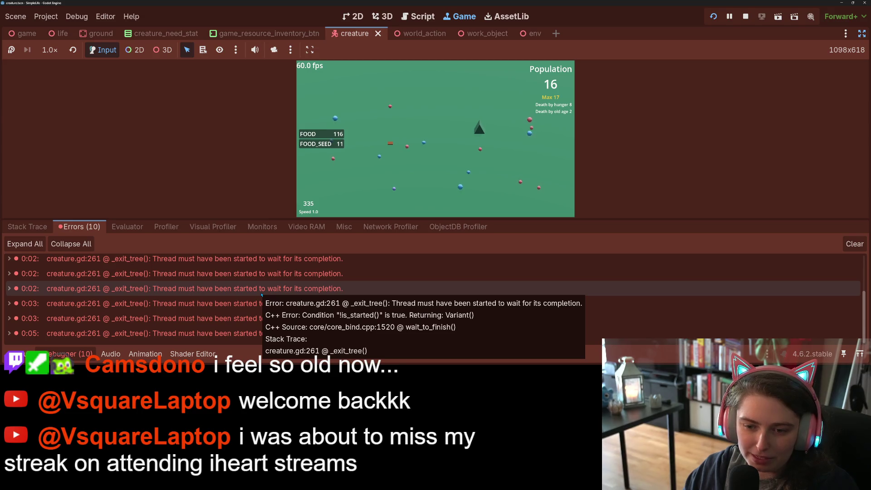
left_click(745, 17)
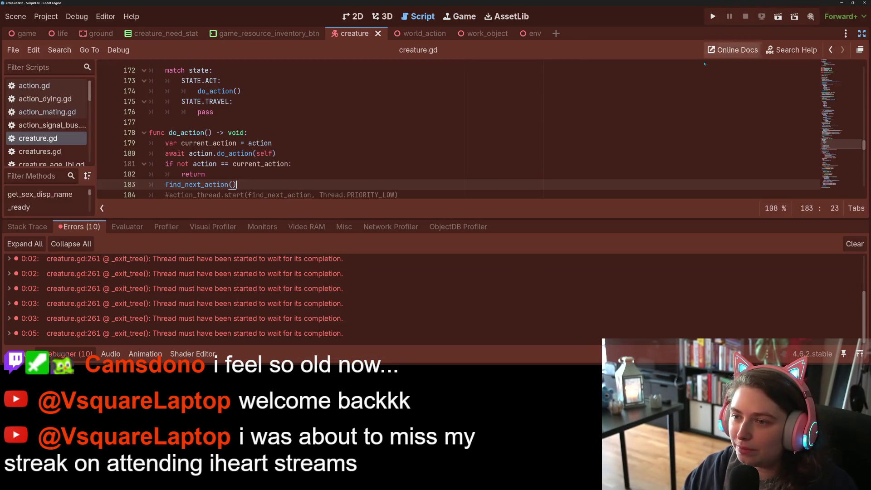
left_click(855, 244)
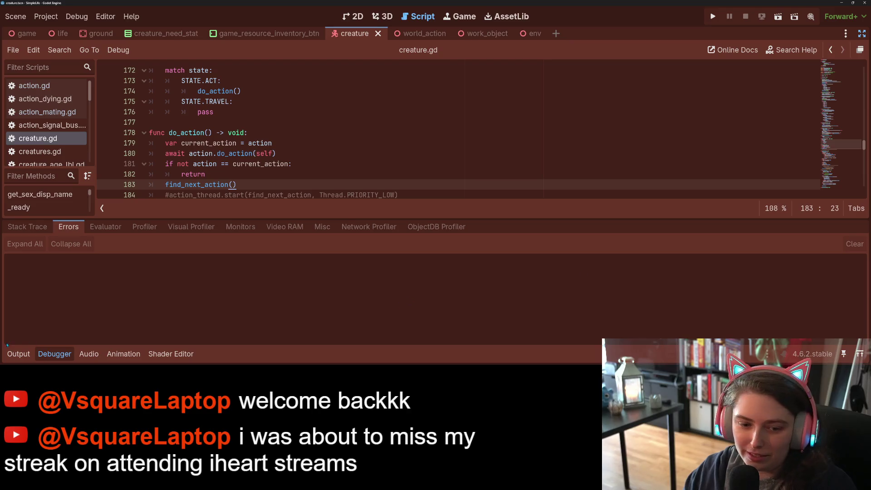
left_click(55, 355)
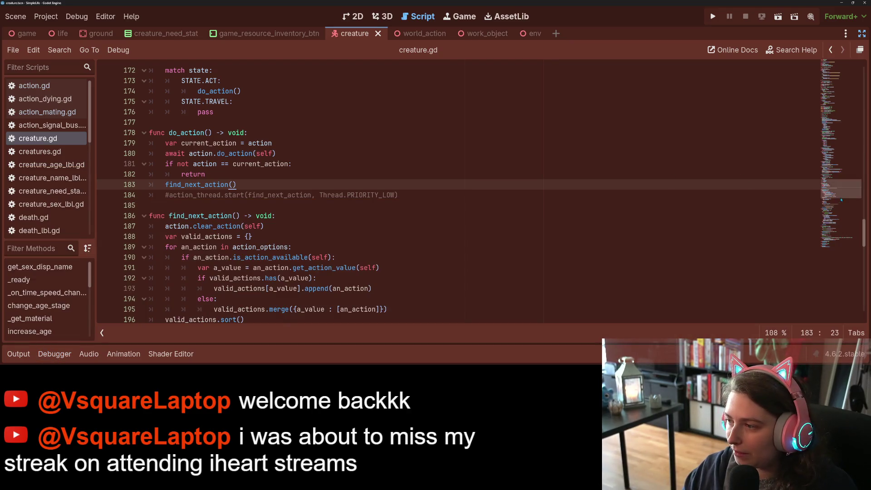
left_click(839, 238)
Step: Add 'if action_thread.is_started():' at the top of _exit_tree
left_click(288, 296)
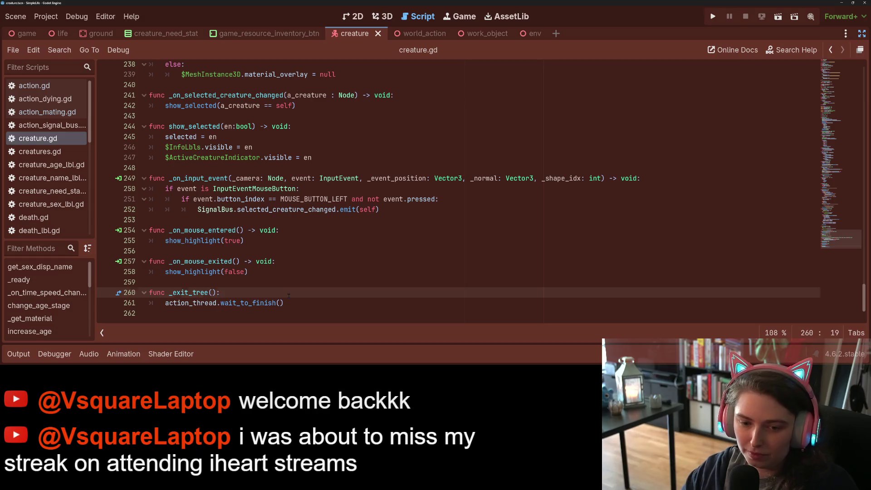
key("Return")
type("if t")
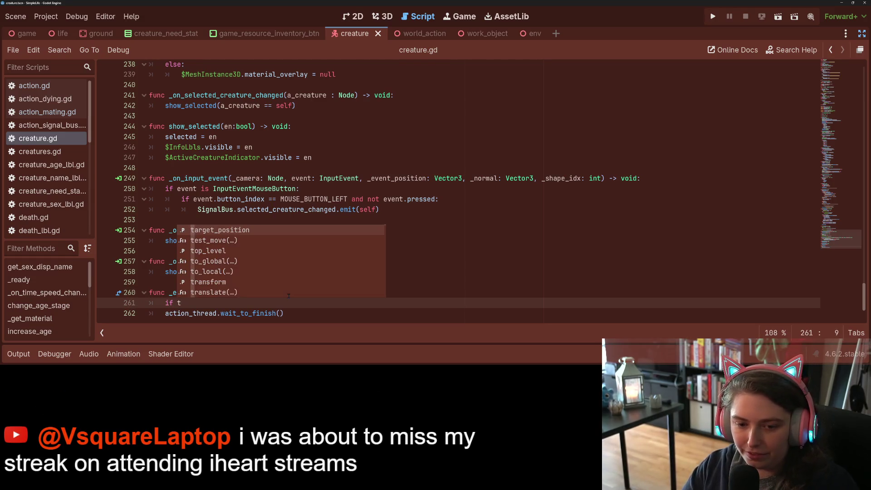
key("BackSpace")
type("act")
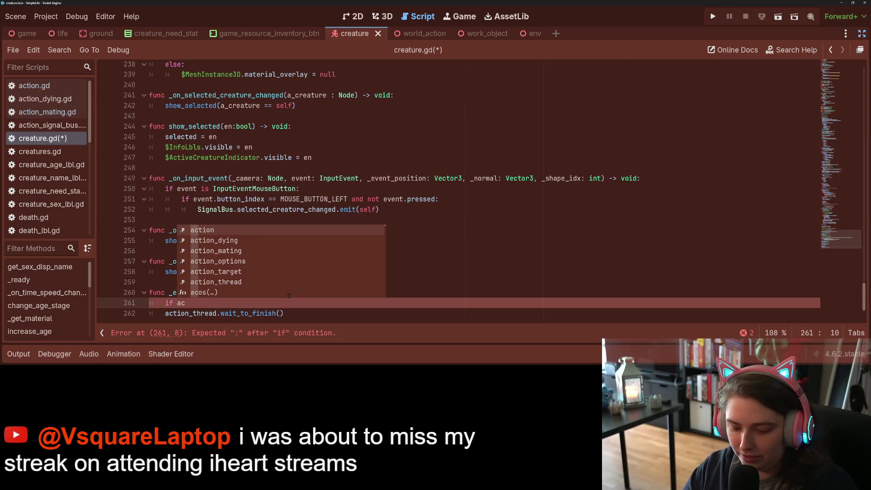
type("rea")
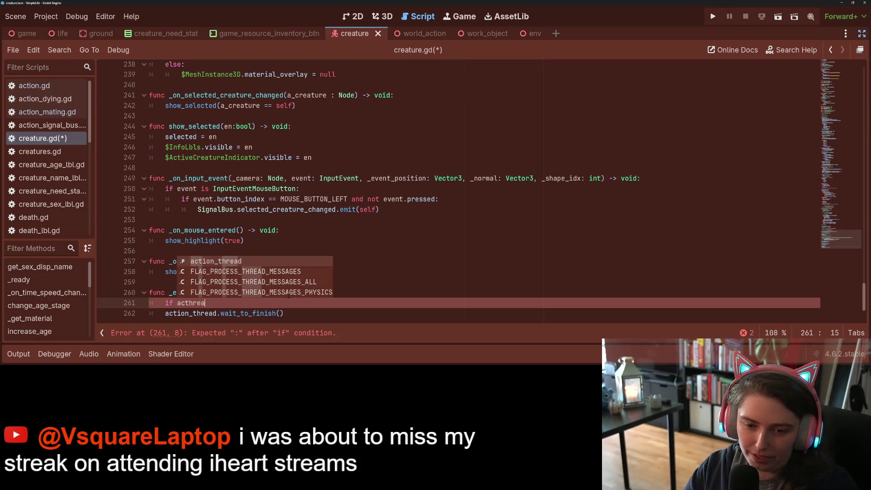
key("Return")
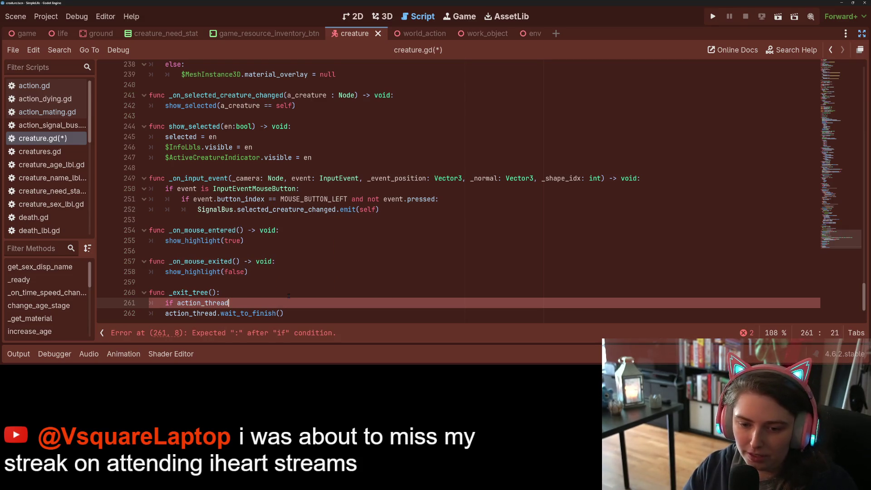
type(".is")
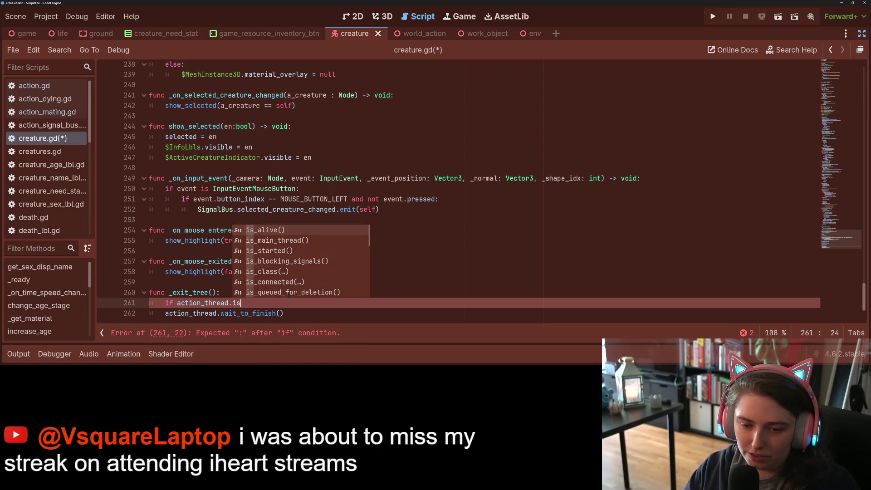
key("Down")
key("Down")
key("Return")
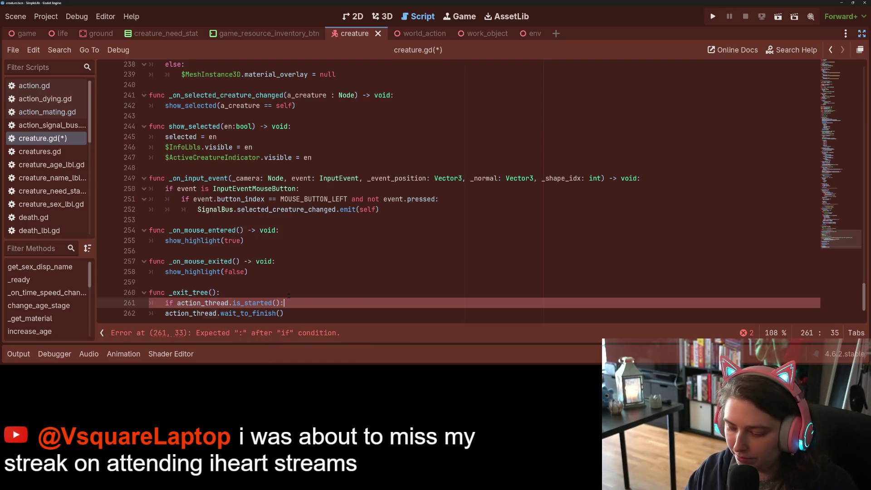
Step: Indent action_thread.wait_to_finish() under the new if and save creature.gd
key("Down")
key("Home")
key("Tab")
key("ctrl+s")
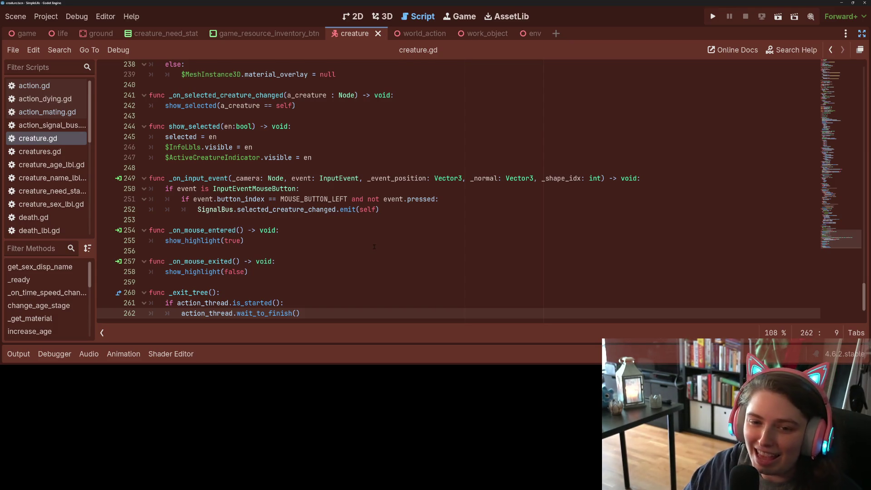
Step: Inspect the call_thread_safe call in the code above do_action
scroll(375, 247, "up", 10)
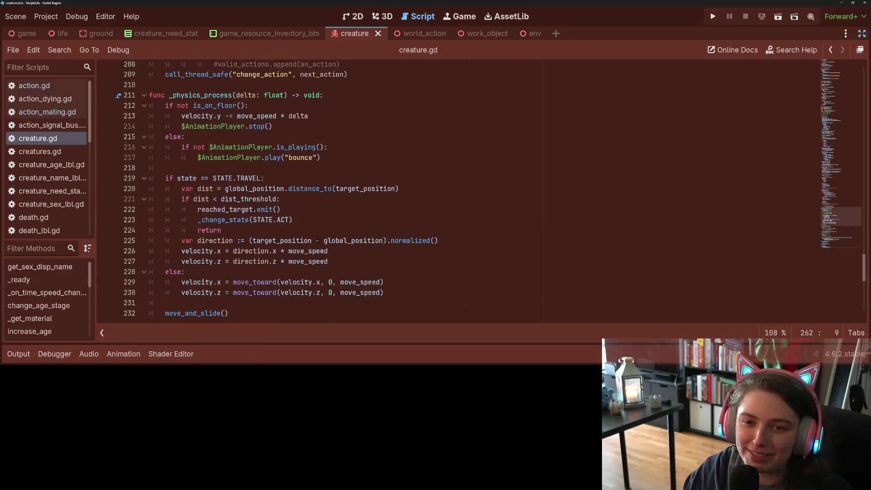
scroll(317, 241, "up", 5)
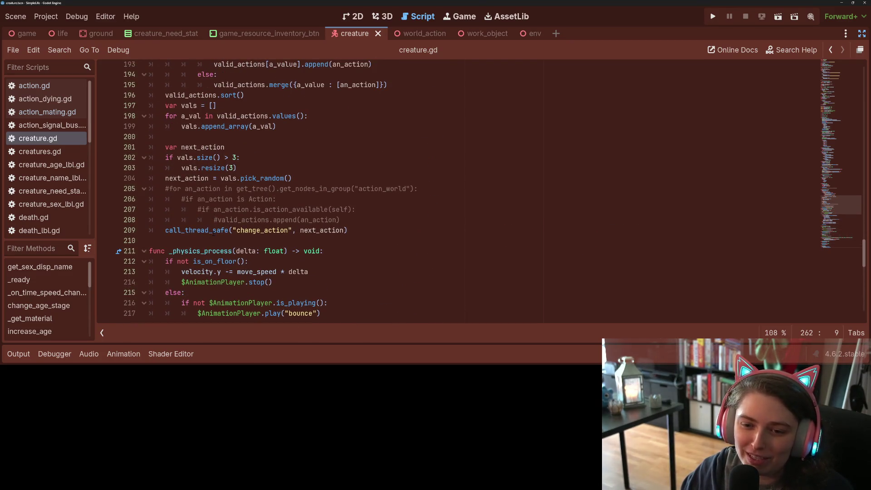
double_click(213, 230)
scroll(214, 230, "up", 6)
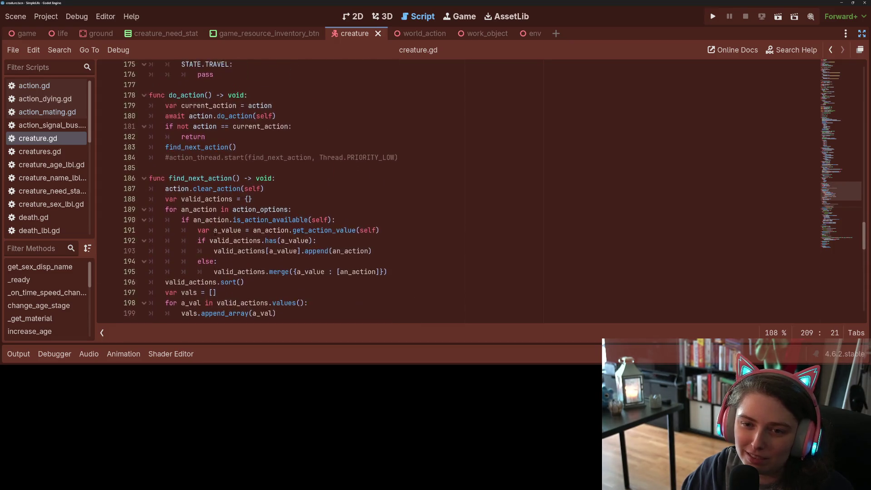
scroll(175, 167, "down", 3)
scroll(175, 167, "up", 2)
Step: Comment out find_next_action() on line 183, uncomment action_thread.start on line 184, and save
left_click(167, 116)
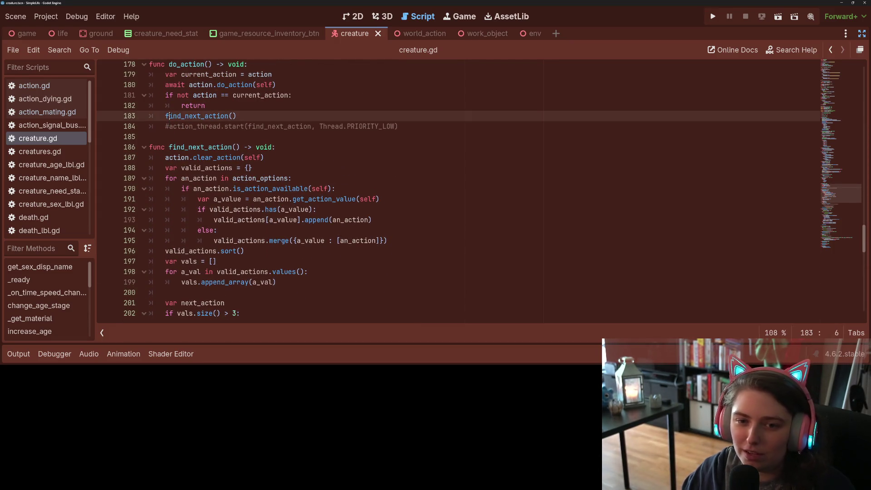
key("ctrl+k")
key("Down")
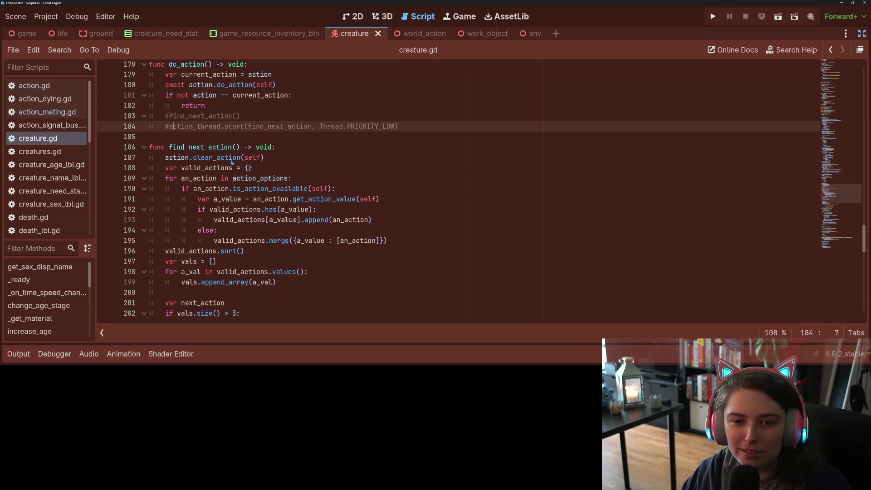
key("ctrl+k")
key("ctrl+s")
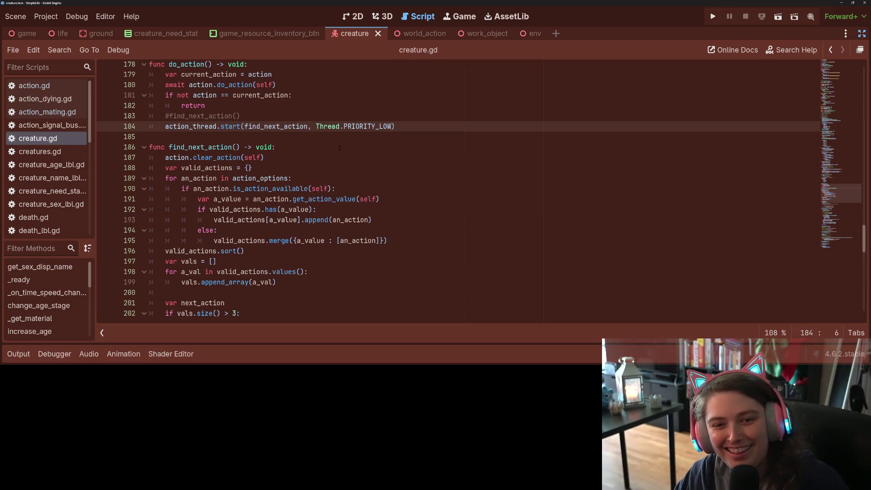
Step: Test-run the game, review the 'Thread already started' errors, then stop it
left_click(714, 18)
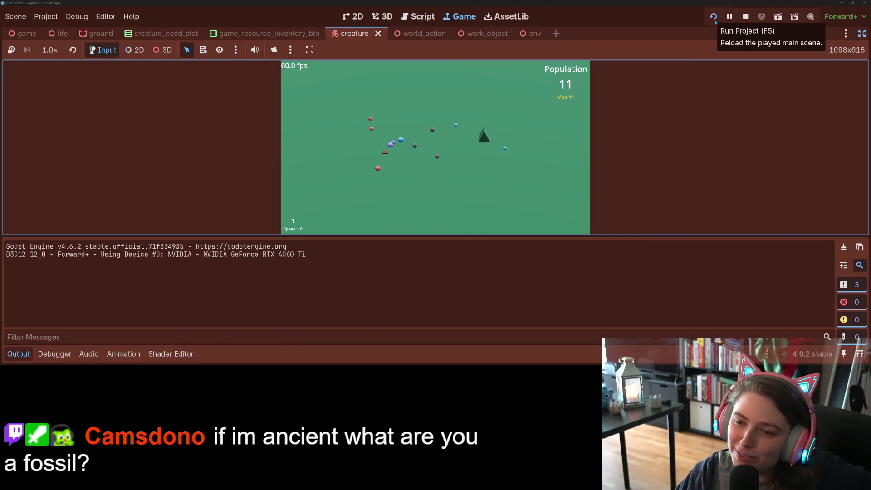
key("2")
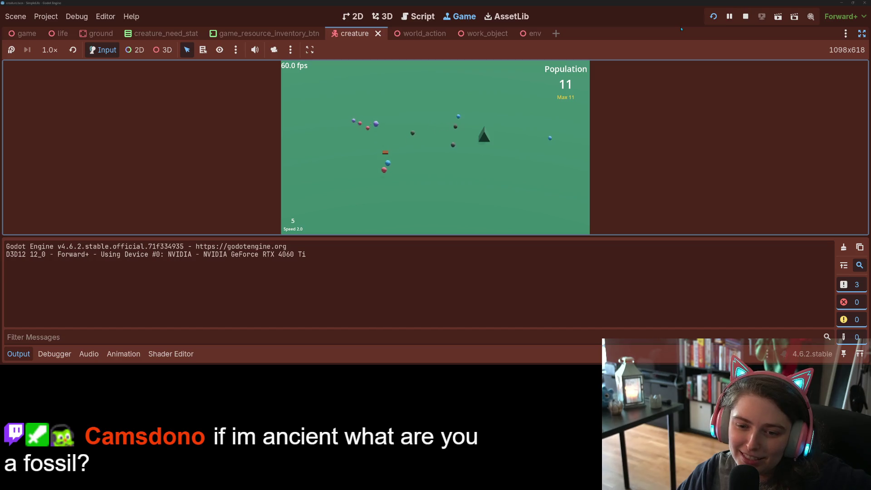
key("1")
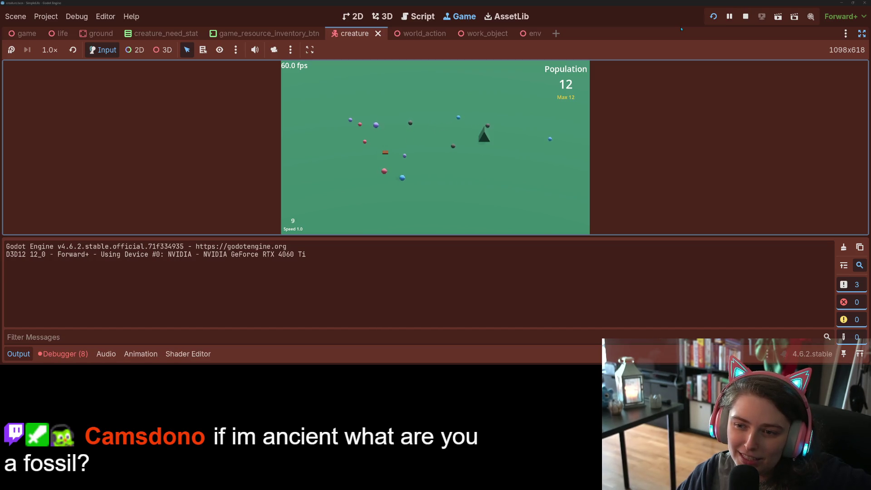
left_click(63, 354)
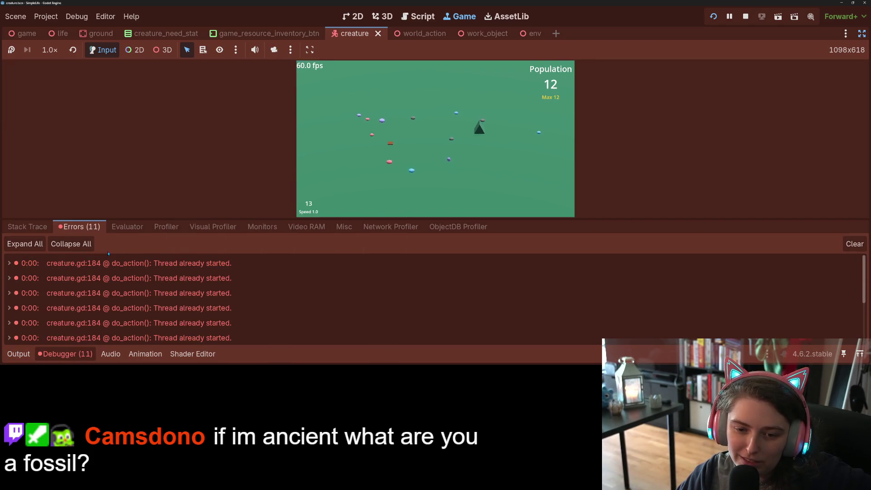
key("F8")
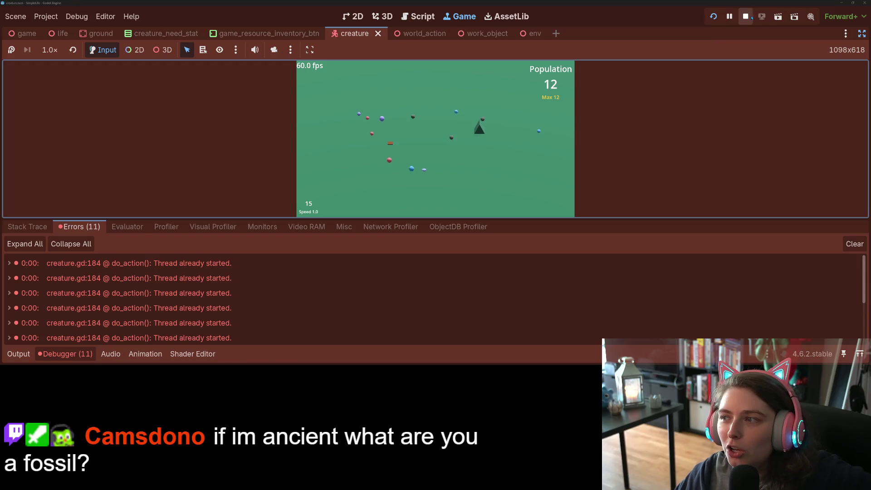
left_click(58, 355)
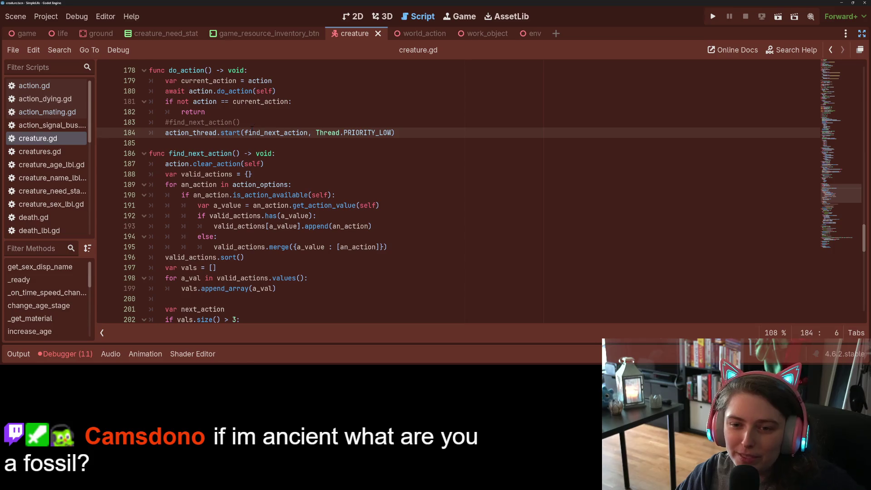
Step: Insert 'if action_thread.is_started():' above the action_thread.start line 184
double_click(252, 130)
left_click(164, 132)
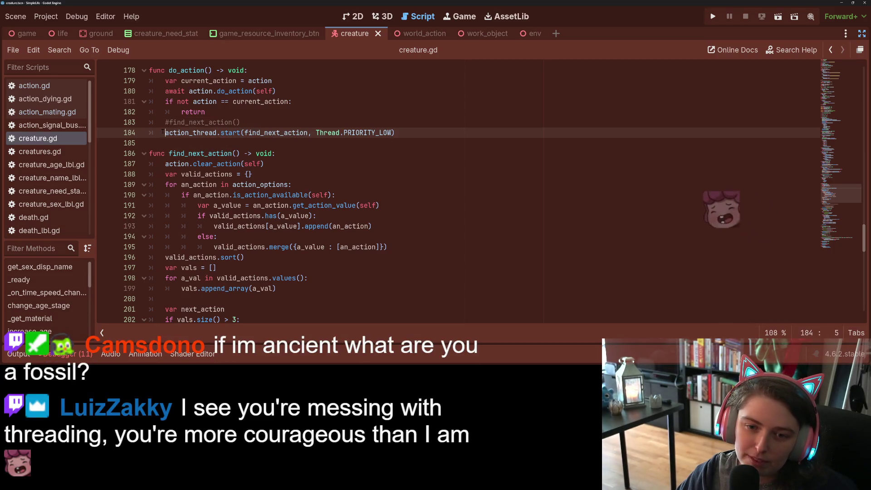
key("Return")
key("Up")
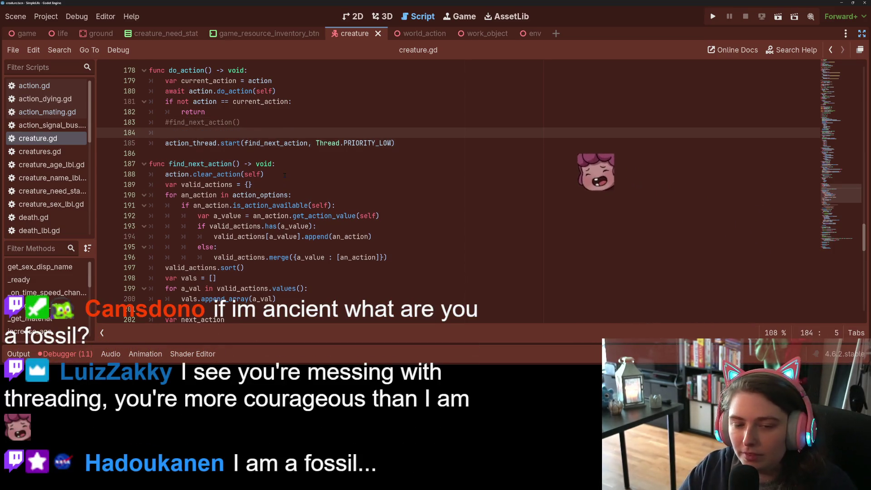
type("if ")
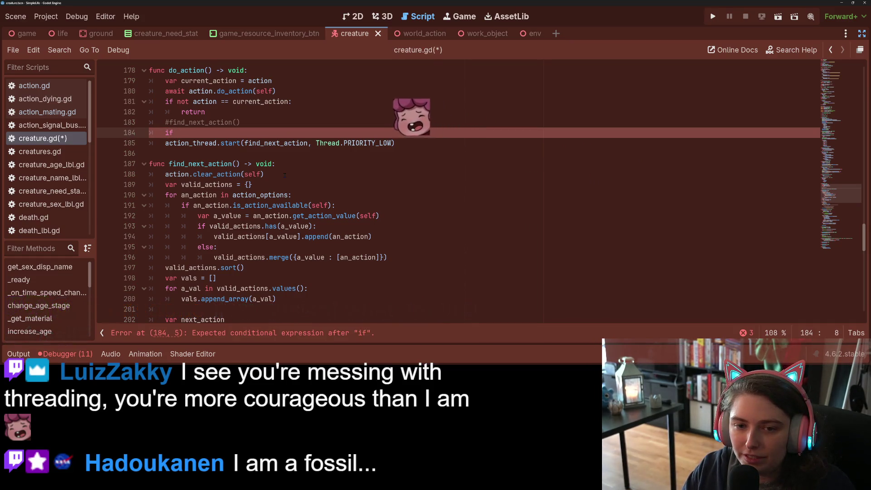
type("ac")
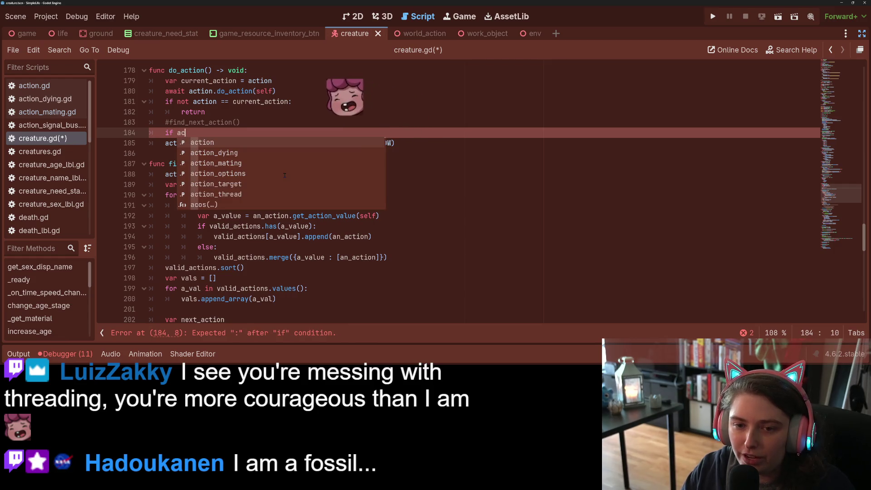
type("tion_thread.")
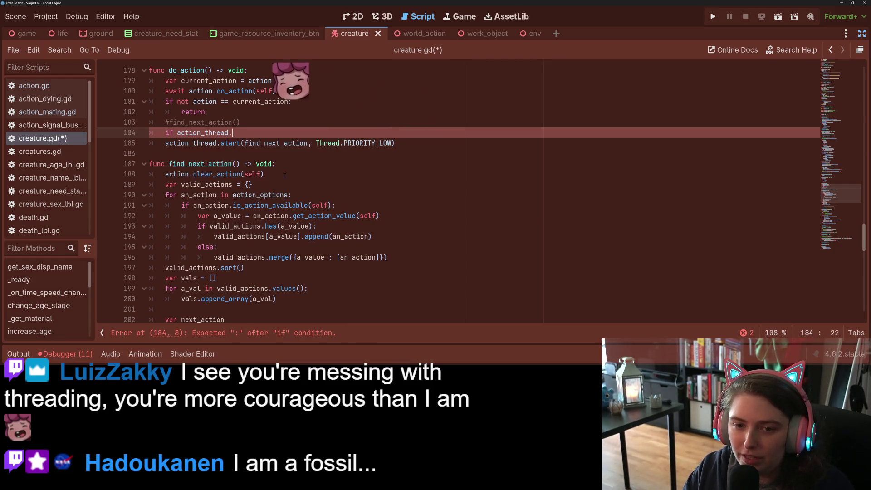
type("i")
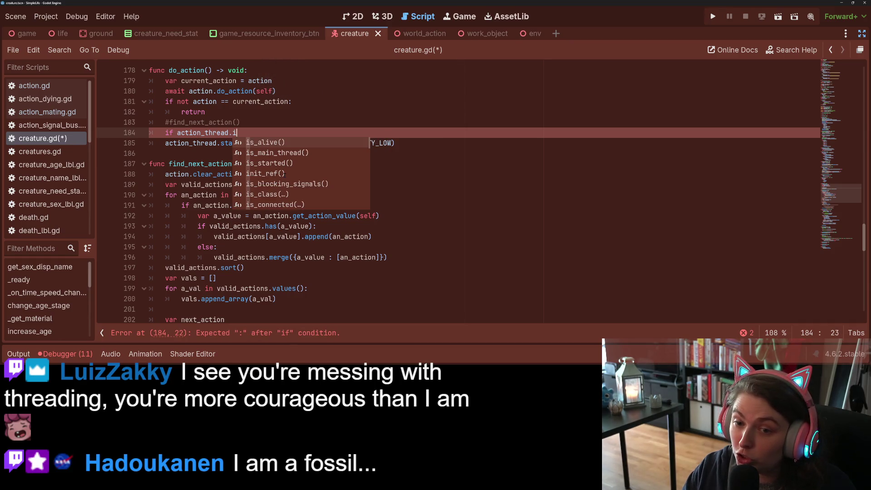
key("Down")
key("Down")
key("Return")
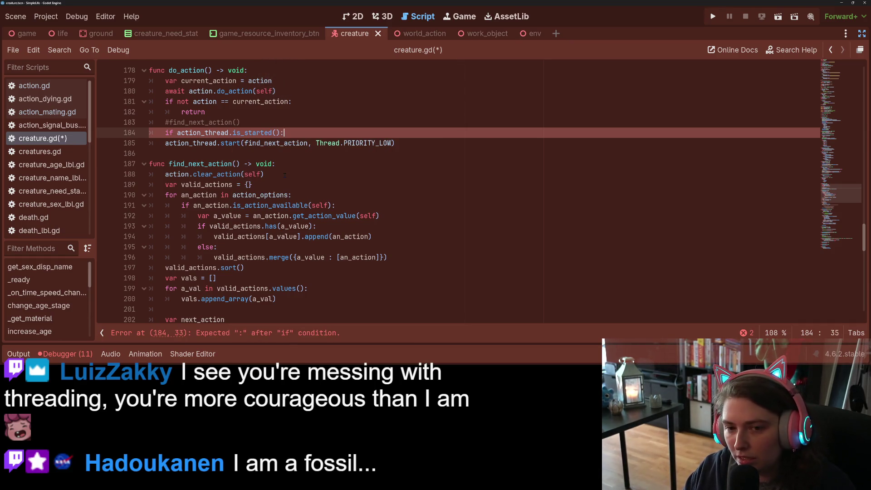
Step: Add an indented action_thread.wait_to_finish() inside the if and save creature.gd
key("Return")
type("cthrea")
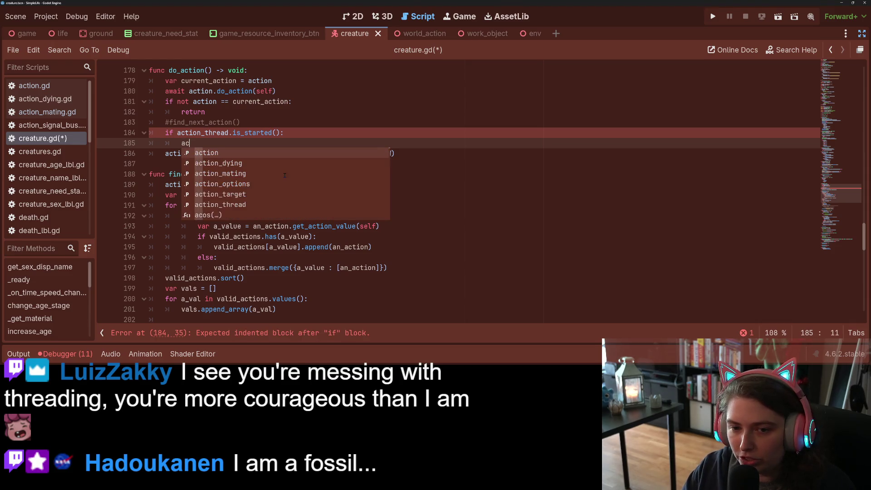
key("Return")
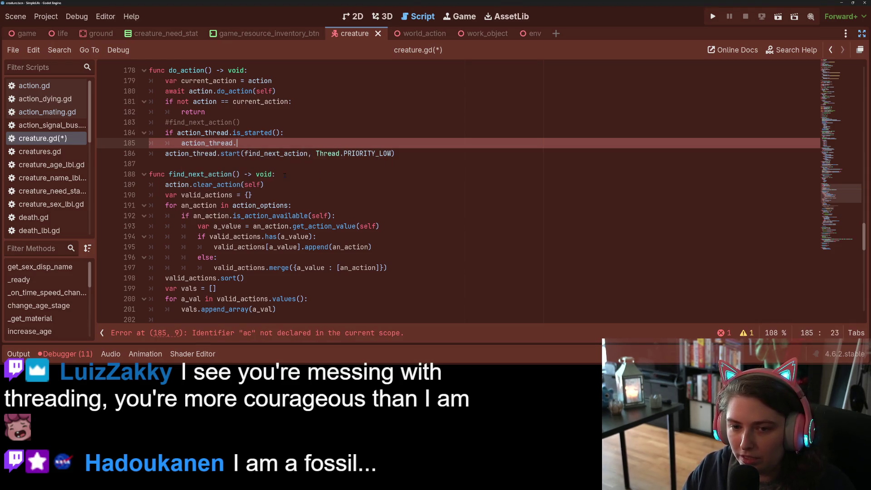
type(".wai")
key("Return")
key("Down")
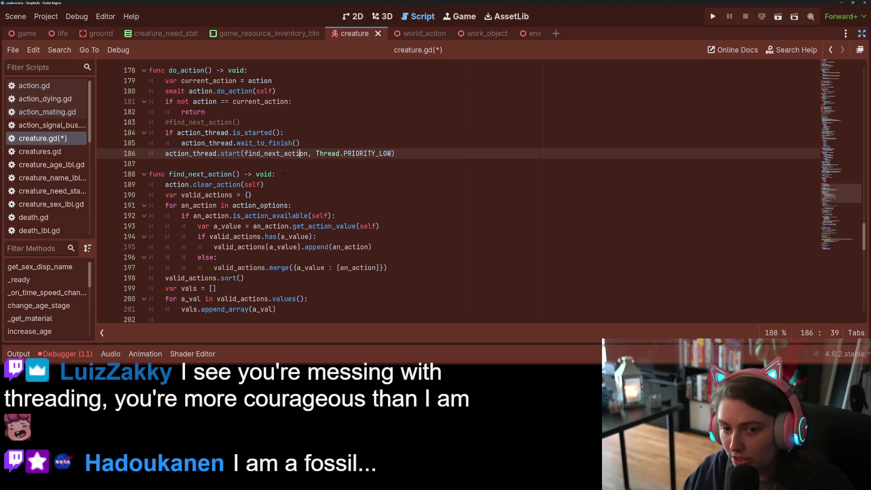
key("ctrl+s")
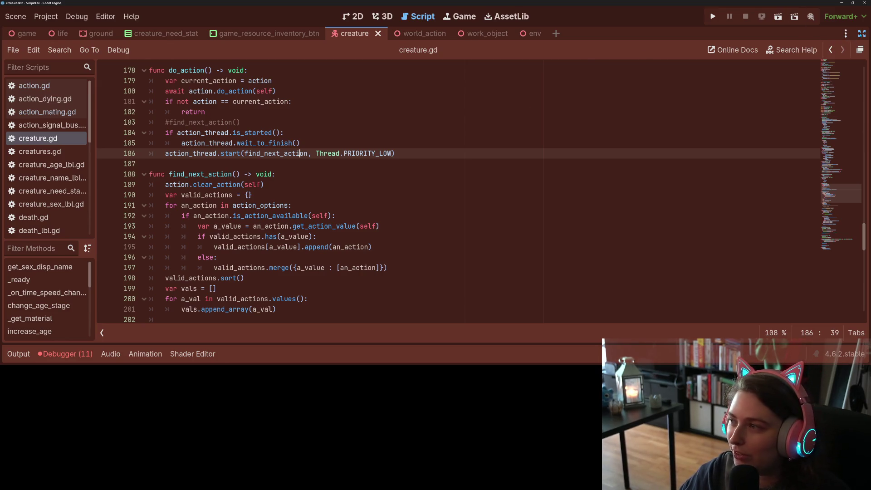
Step: Restore the editor side panels, run the project, and adjust the music player's volume
left_click(862, 34)
left_click(713, 16)
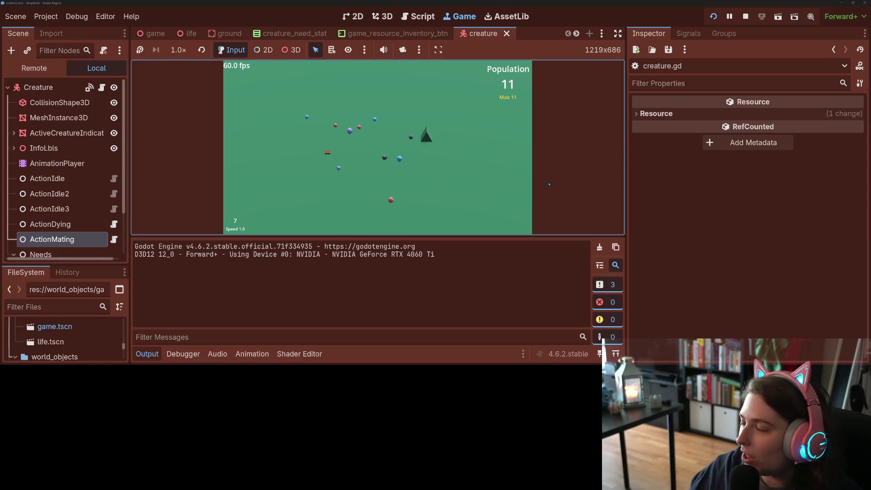
key("alt+Tab")
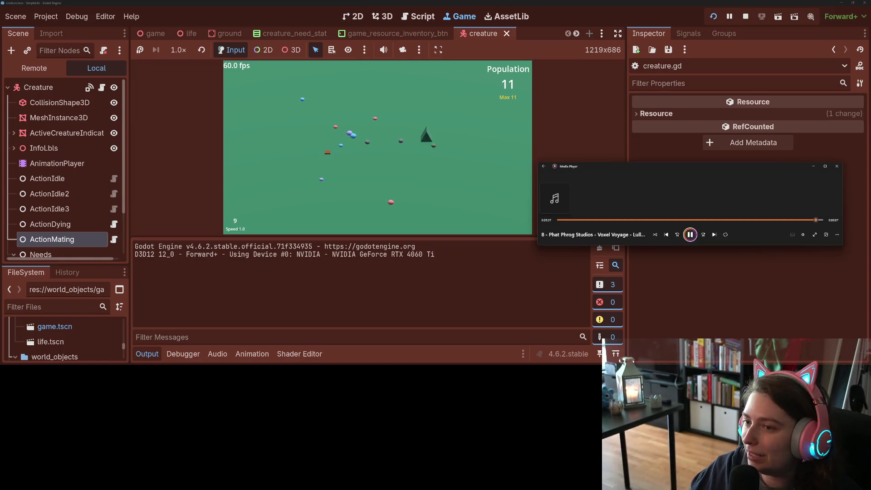
left_click(803, 234)
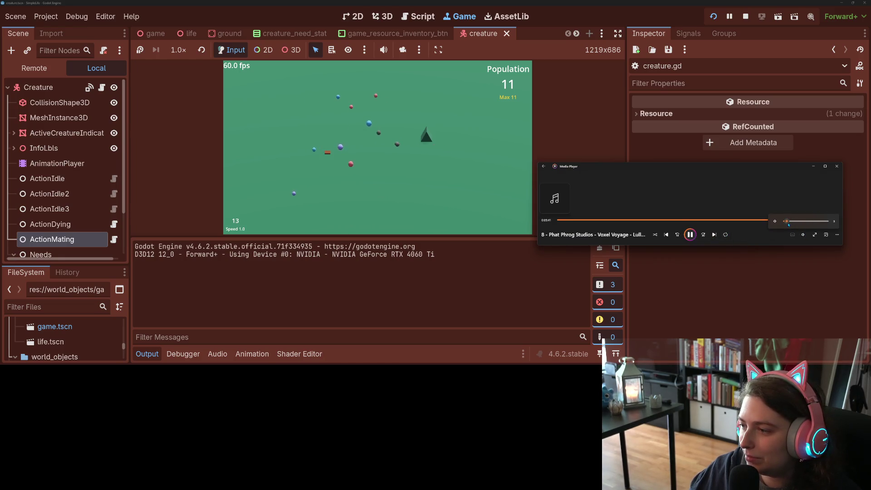
left_click(813, 167)
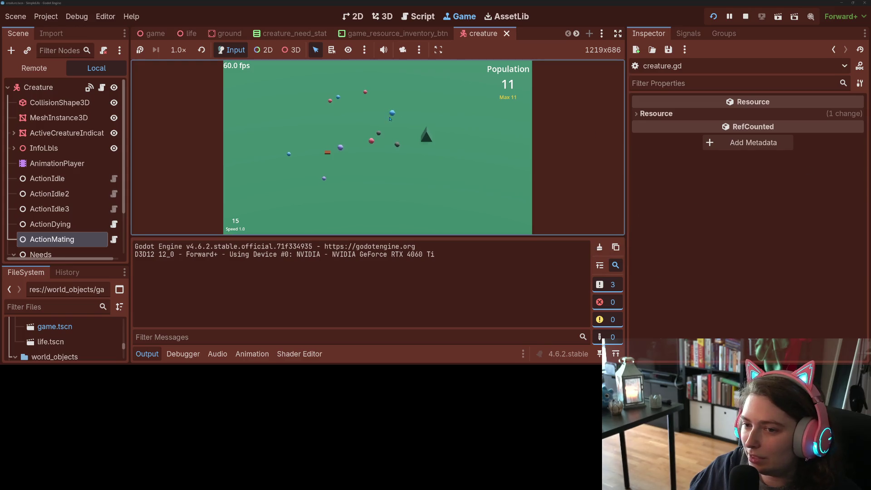
Step: Toggle the simulation between 1x, 4x and 16x speed
left_click(567, 197)
key("4")
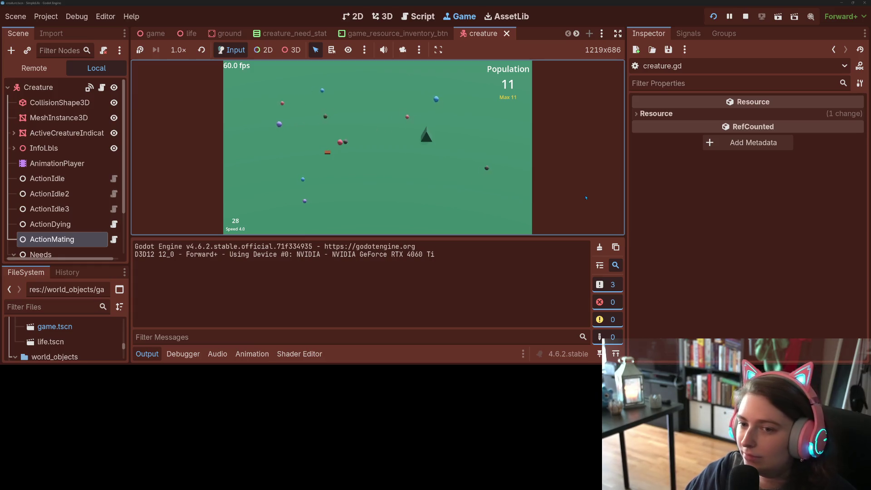
key("5")
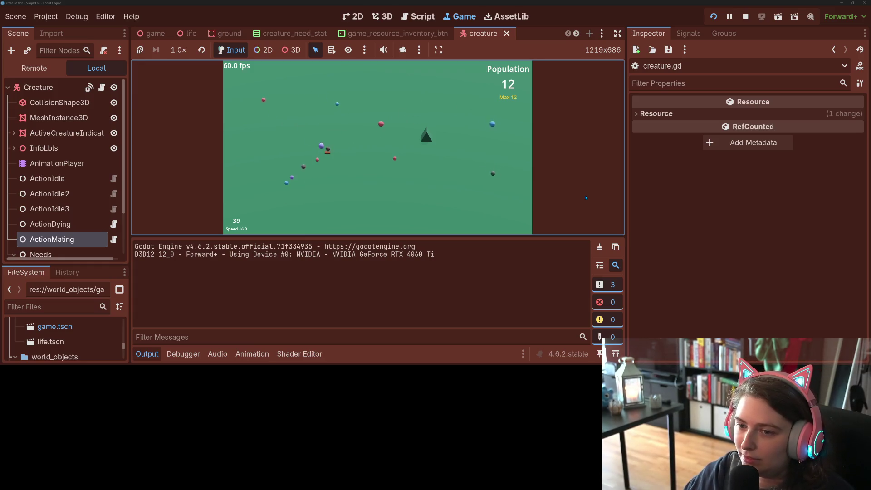
key("1")
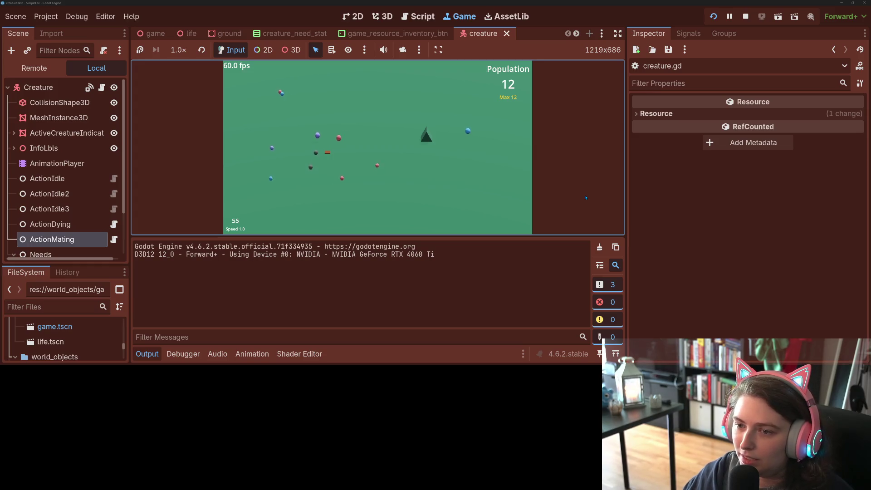
key("3")
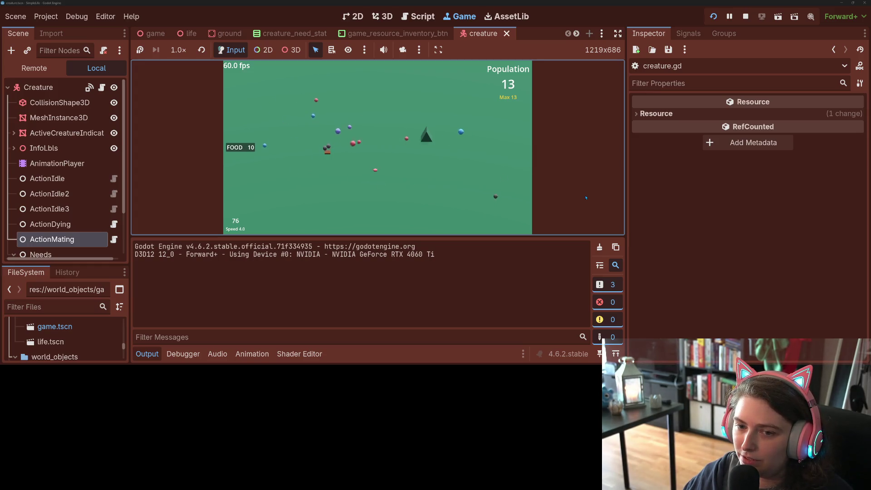
key("1")
key("3")
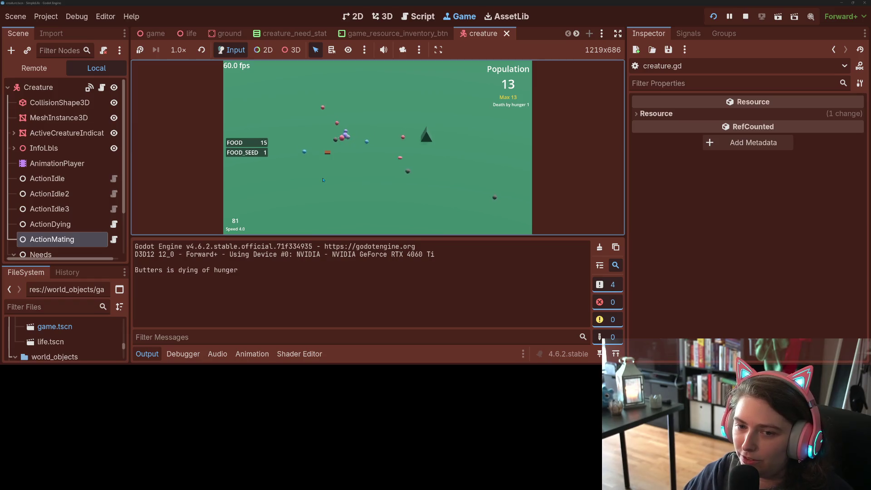
key("1")
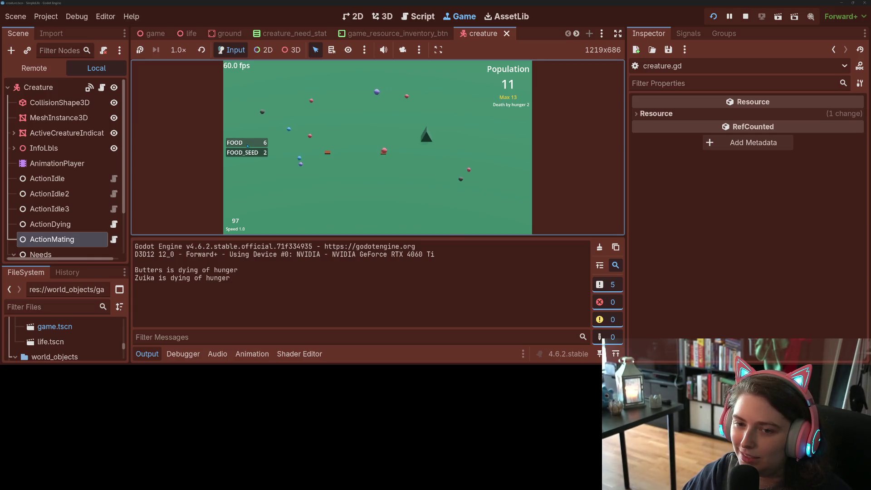
Step: Run at 4x speed and plant a tree from a food seed
key("4")
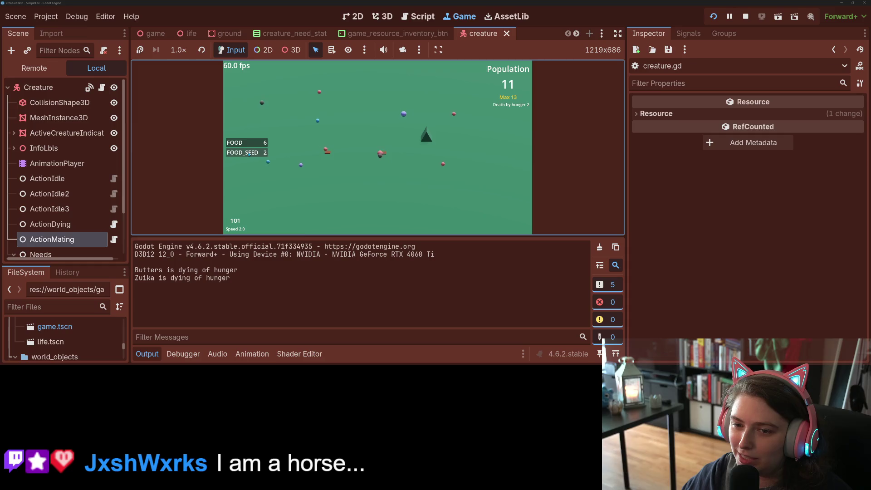
key("1")
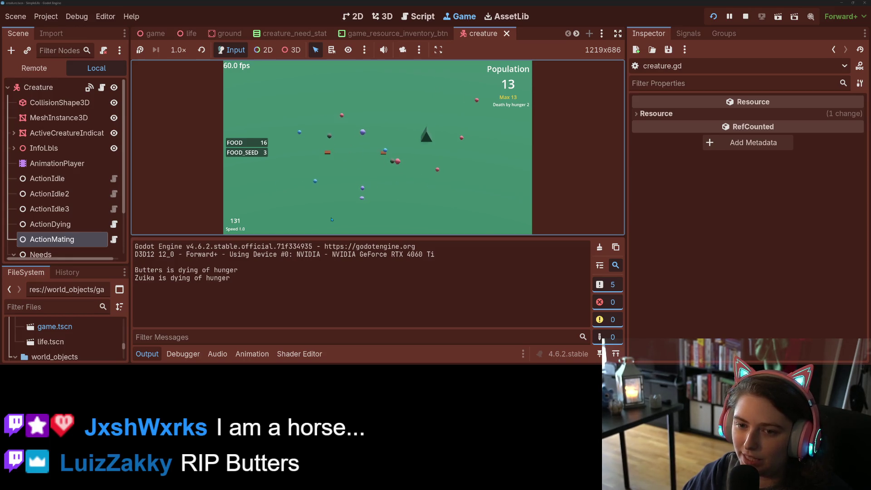
key("4")
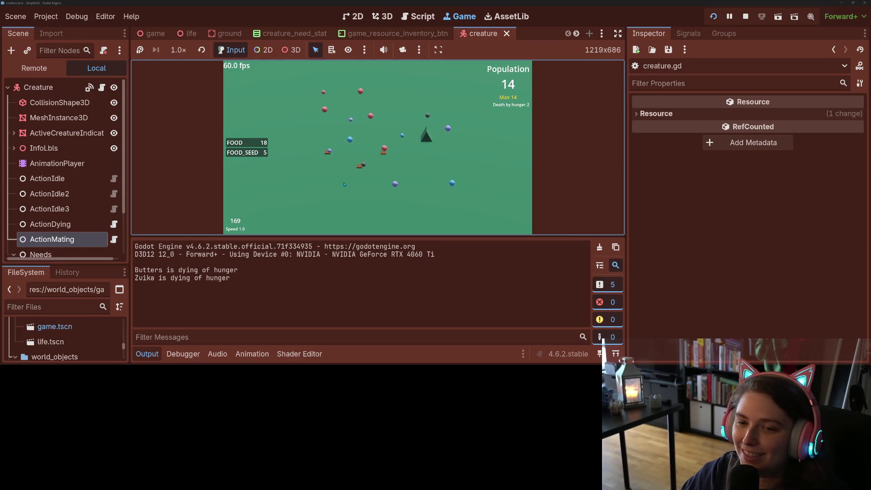
left_click(324, 175)
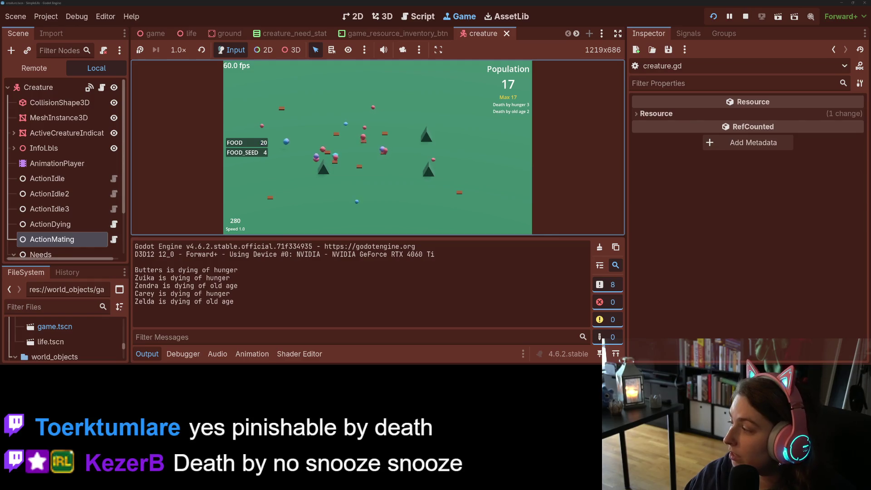
key("alt+Tab")
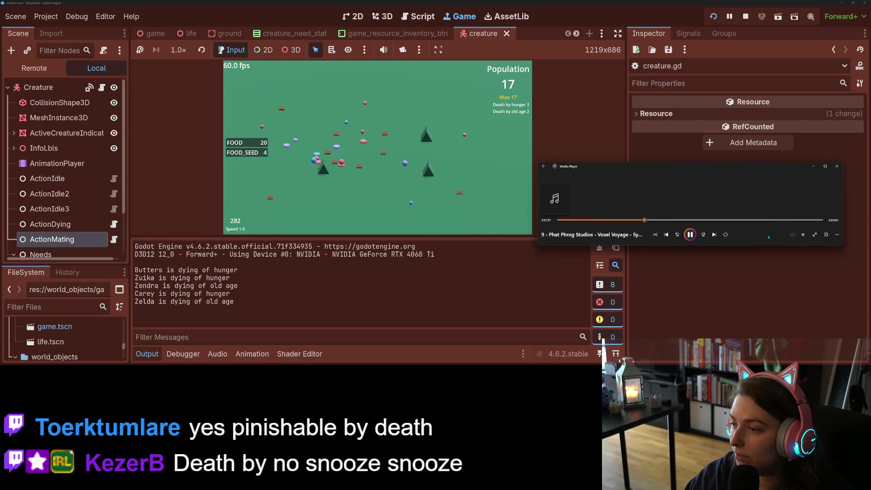
Step: Lower the background music volume and hide the music player
left_click(803, 235)
left_click(790, 221)
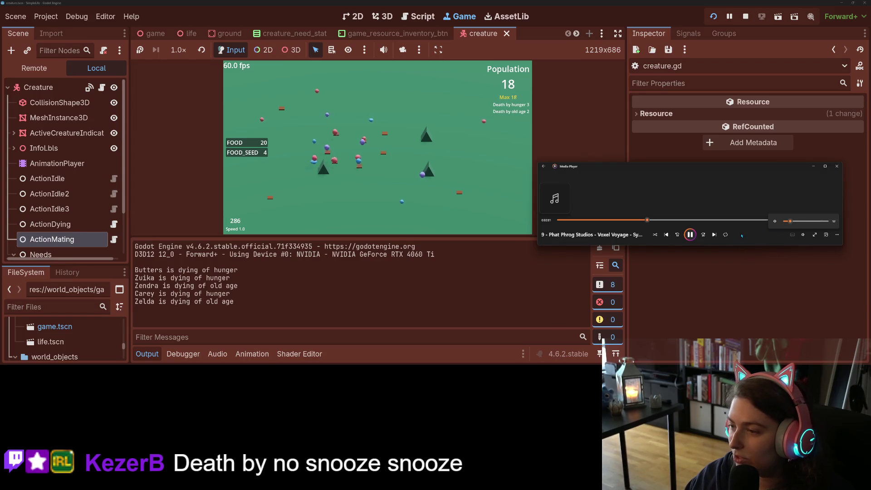
left_click(740, 256)
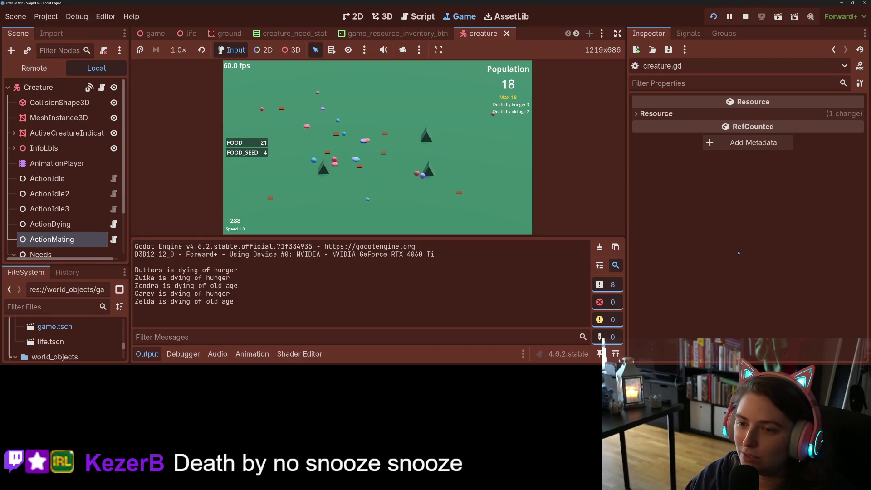
Step: Plant another tree while switching the simulation between 4x and 1x
key("4")
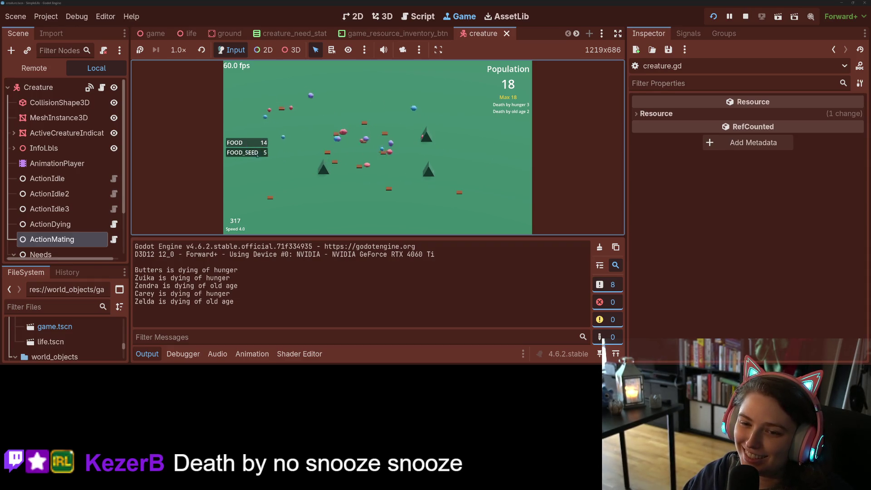
left_click(317, 112)
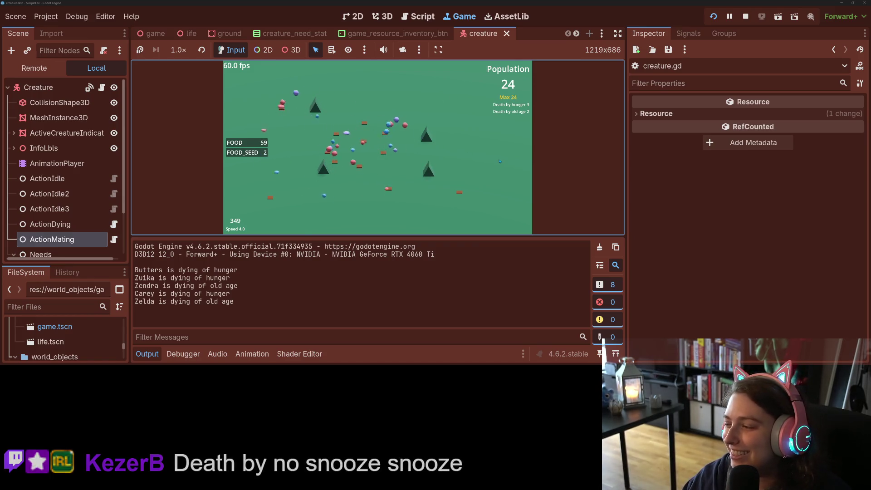
key("1")
key("4")
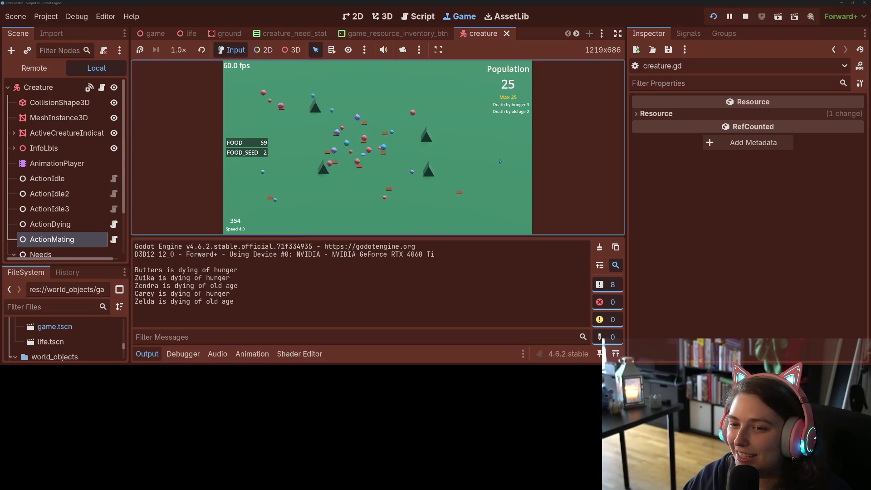
key("1")
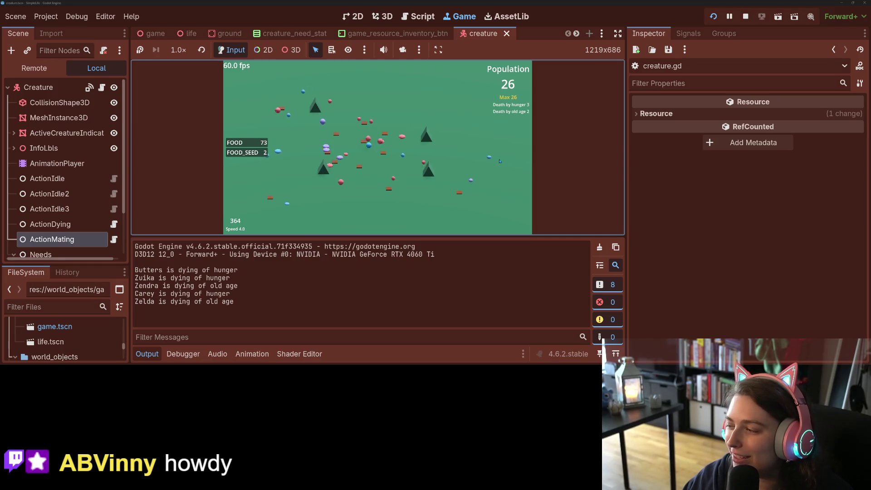
Step: Cycle game speed among 1x, 2x and 4x as the population reaches 34
key("2")
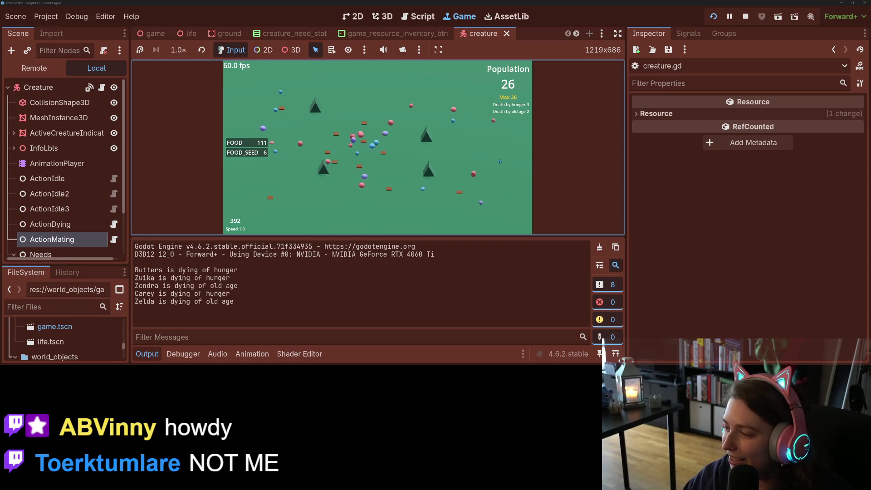
key("4")
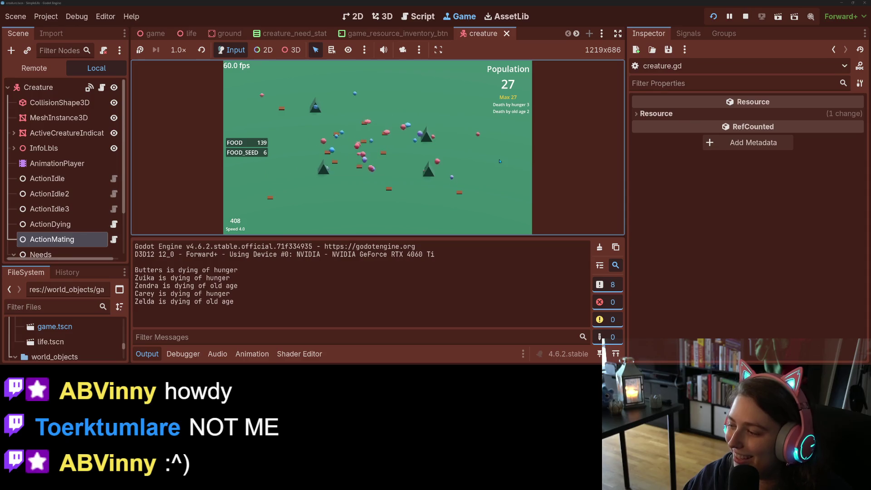
key("1")
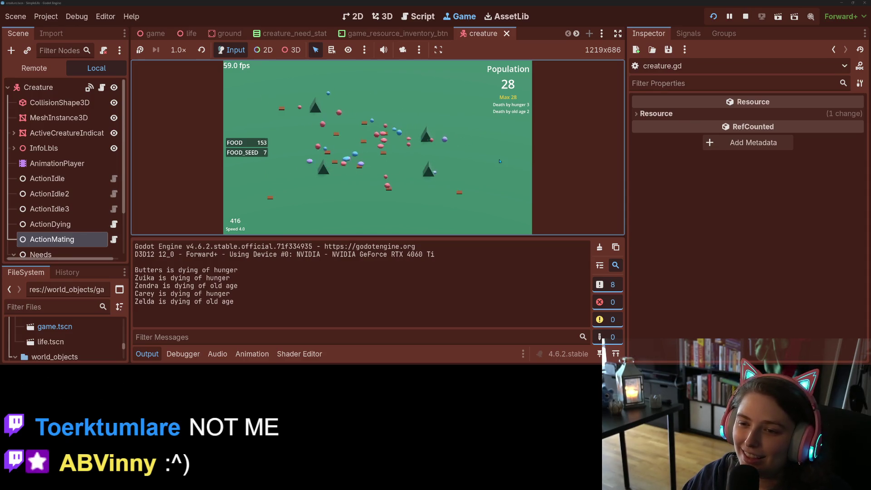
key("1")
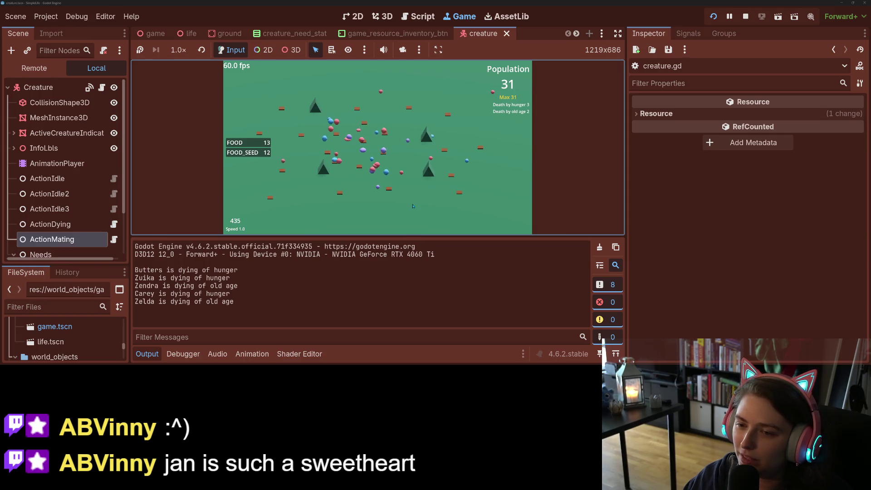
key("4")
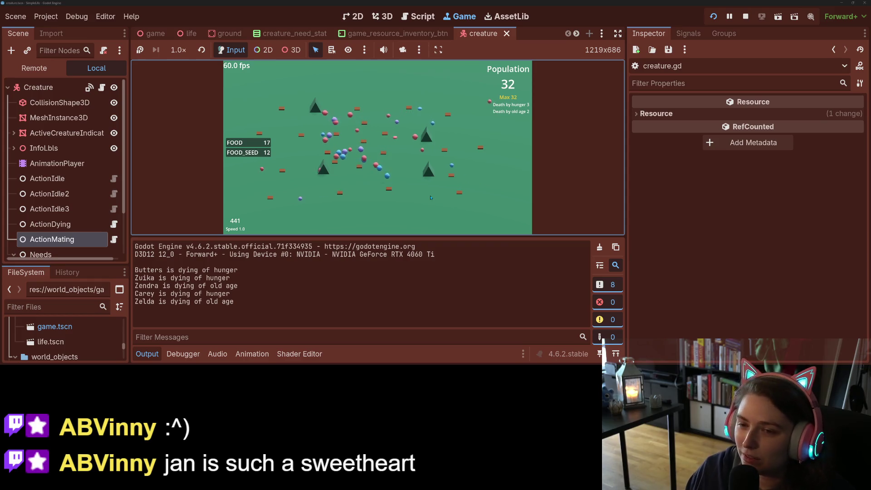
key("4")
key("2")
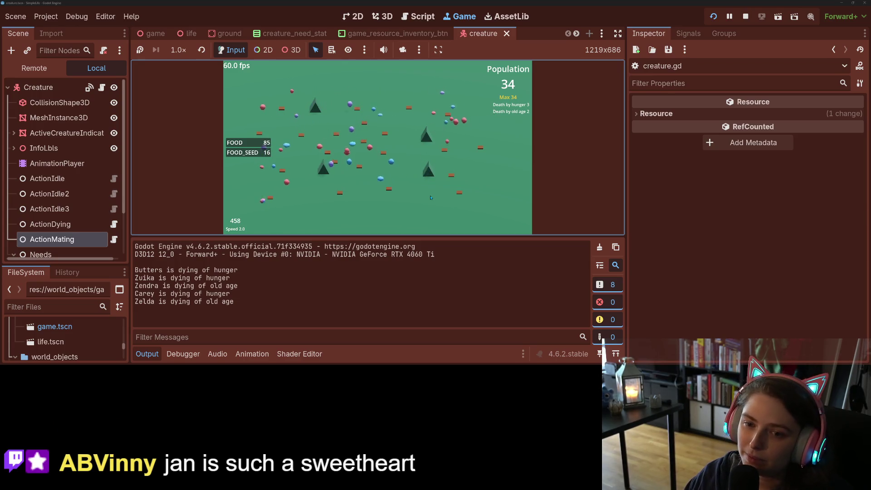
key("4")
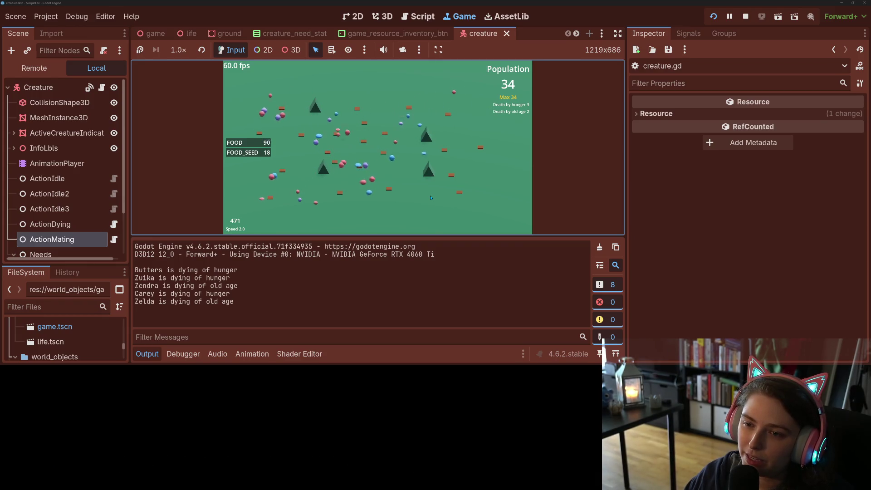
Step: Fast-forward at 16x, then move the speed between 1x, 4x and 8x
key("5")
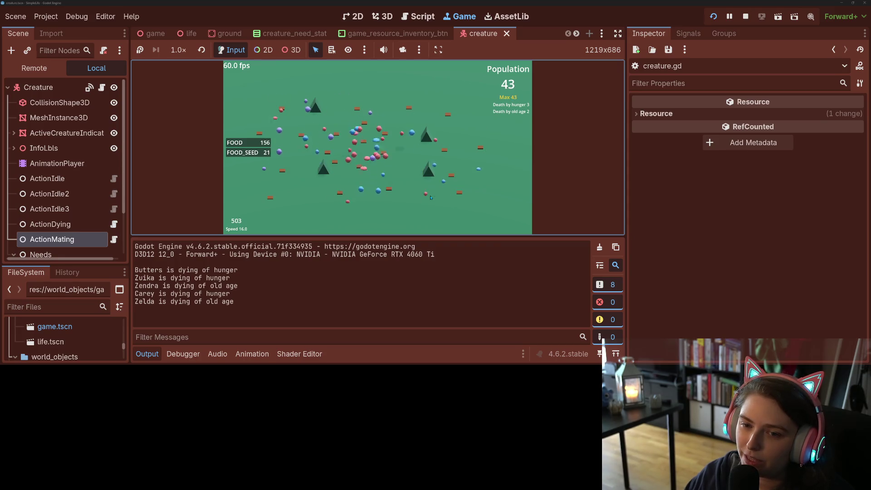
key("1")
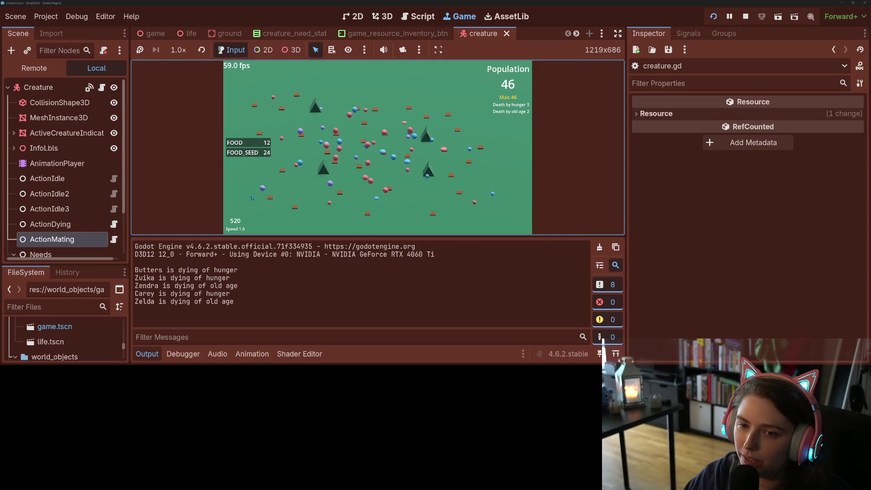
key("4")
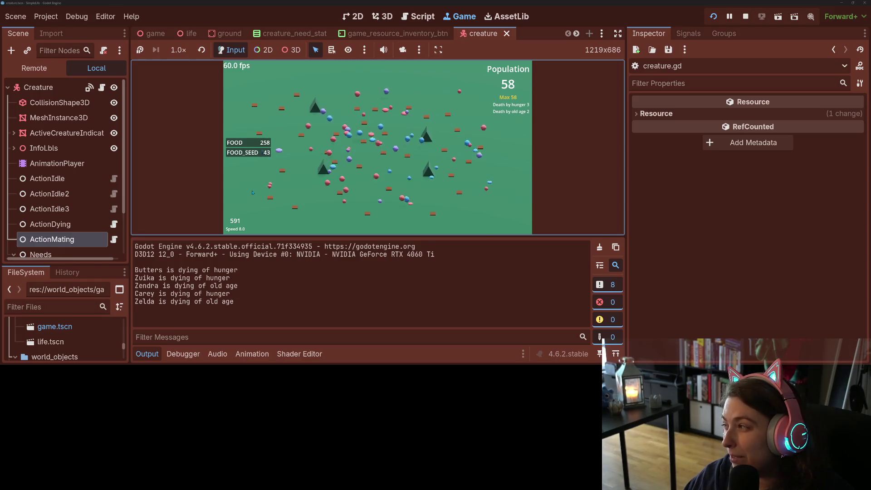
key("minus")
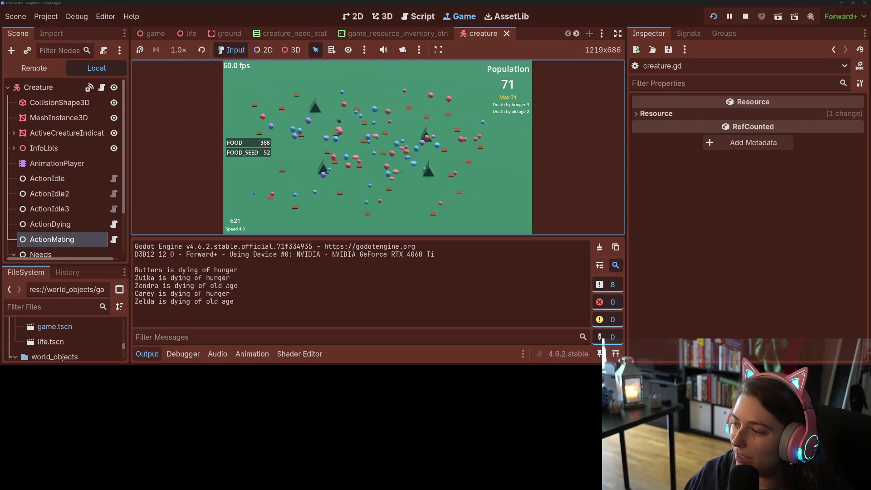
key("plus")
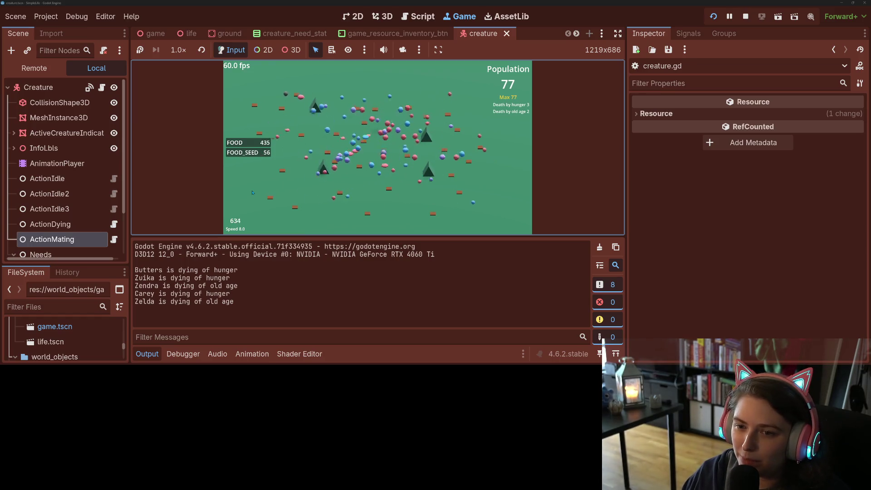
key("minus")
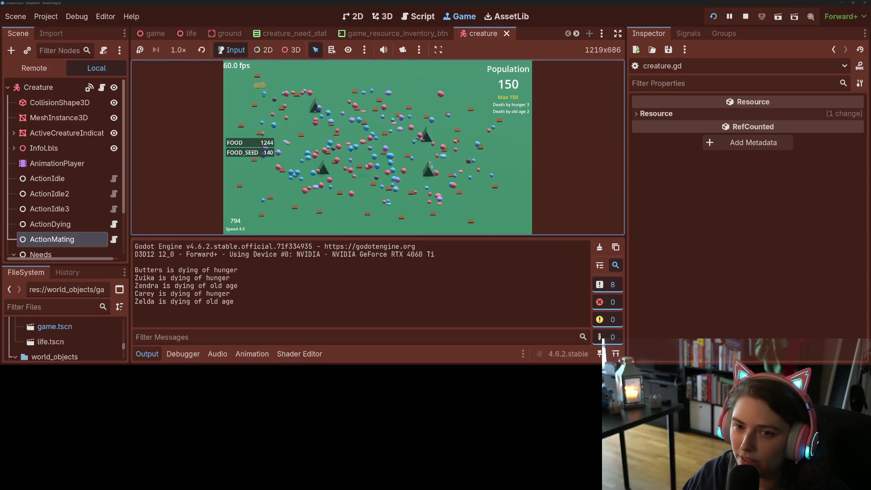
Step: Inspect a creature's age and hunger, halve speed to 2x, and collapse the bottom panel with Ctrl+J
left_click(273, 98)
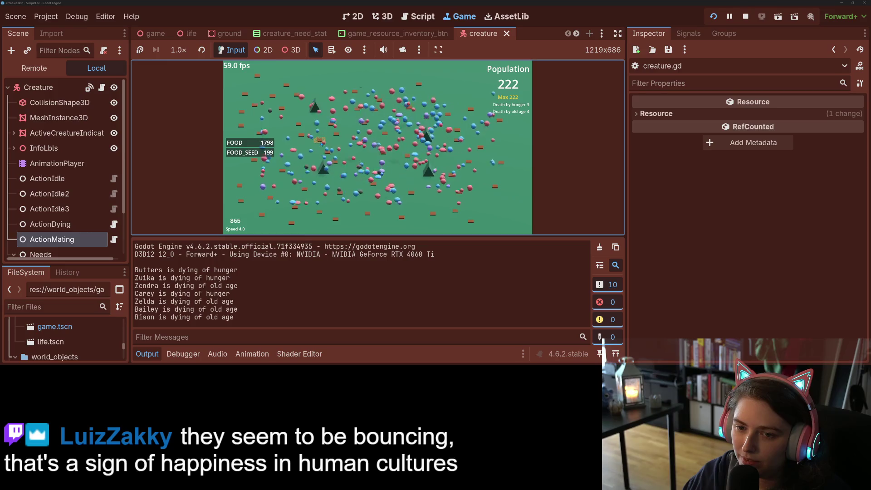
left_click(444, 165)
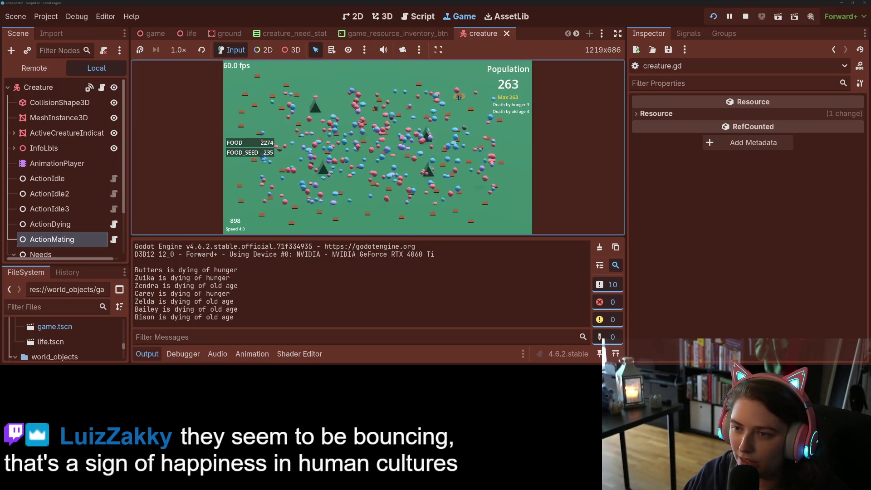
key("minus")
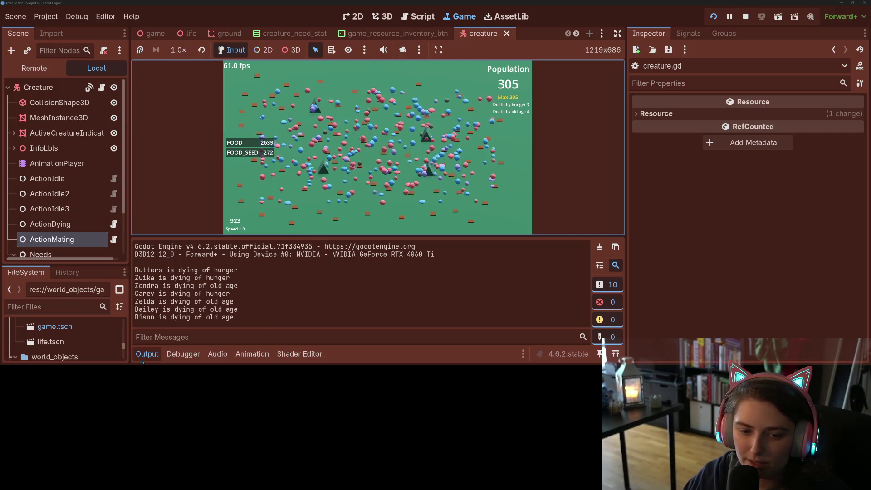
key("ctrl+j")
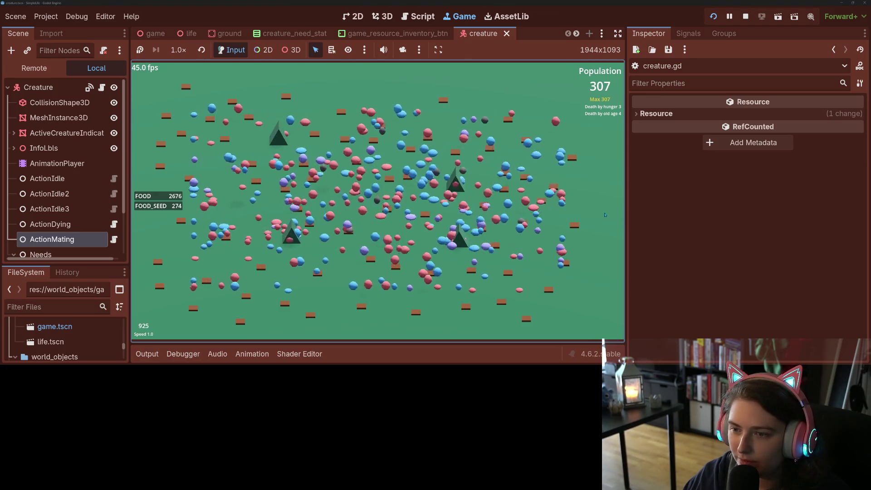
Step: Switch game speed through 4x, 2x and 8x, then back to normal
key("4")
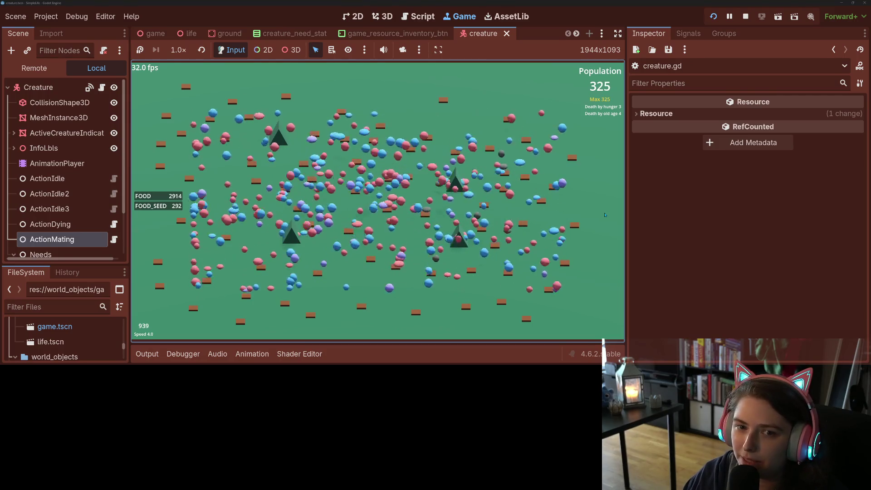
key("2")
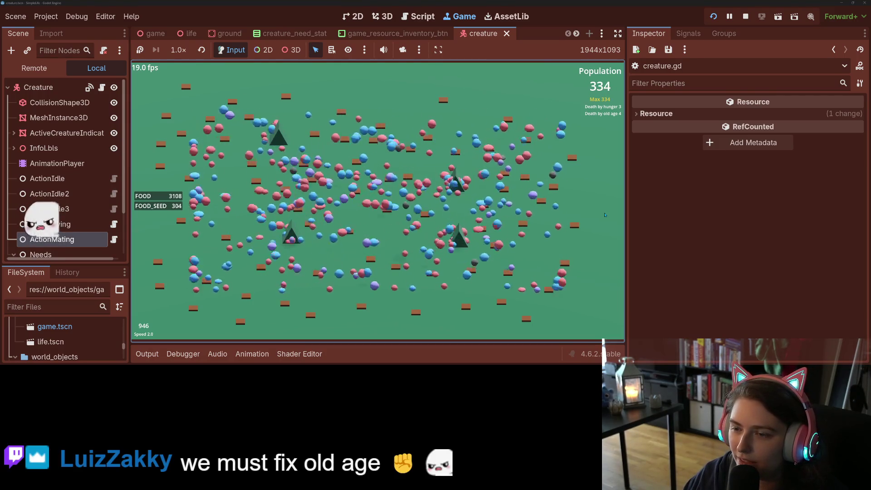
key("4")
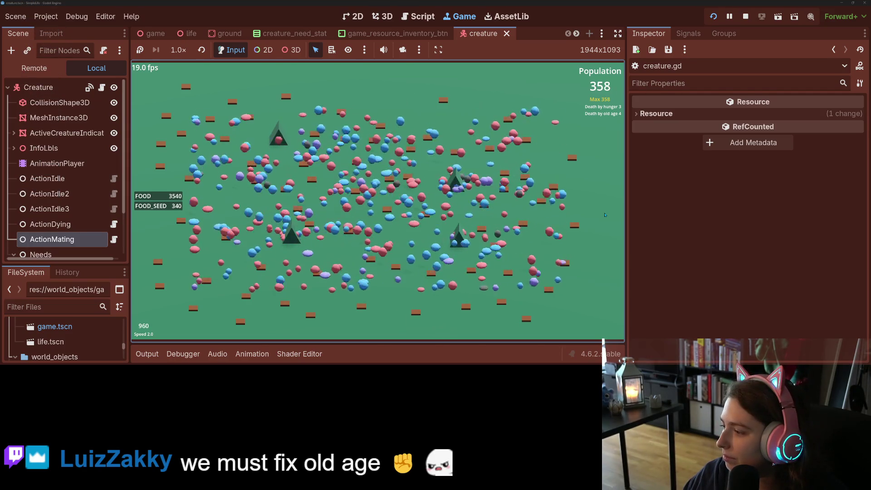
key("Right")
key("Right")
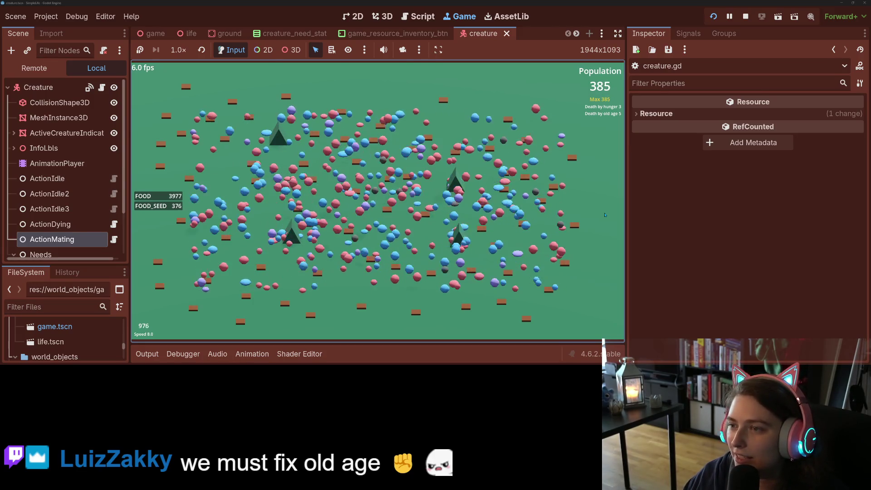
key("Left")
key("Left")
key("Left")
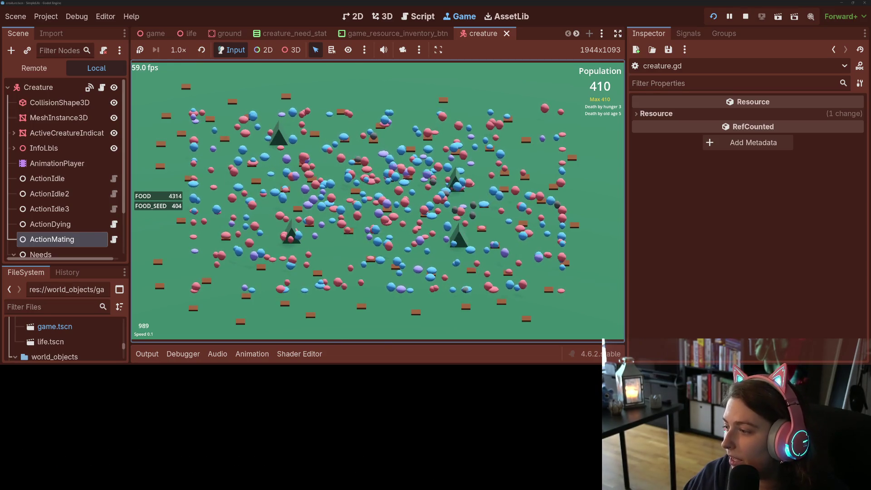
Step: Turn the music player volume down to 4, close it, and show the debugger tools
key("alt+Tab")
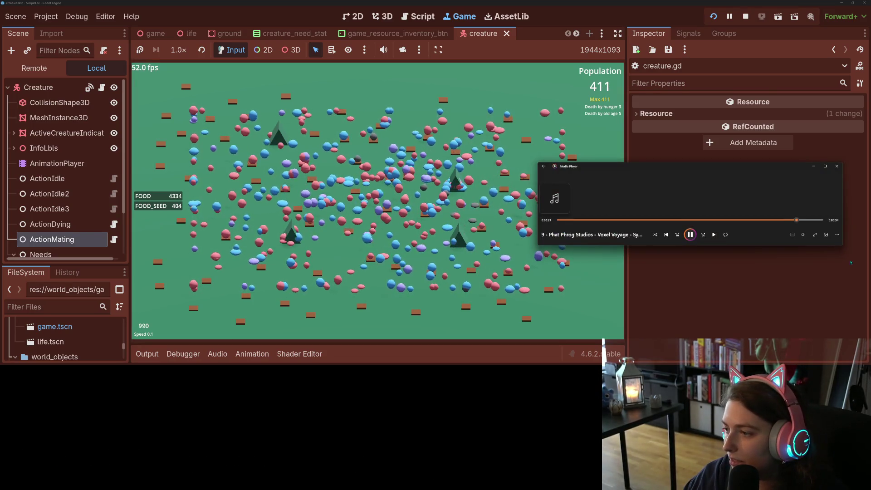
left_click(803, 235)
left_click_drag(789, 222, 788, 222)
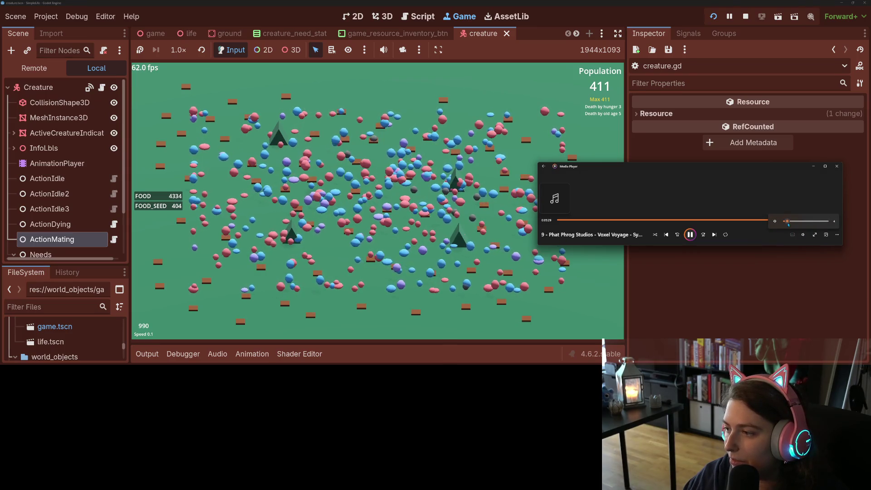
left_click(813, 166)
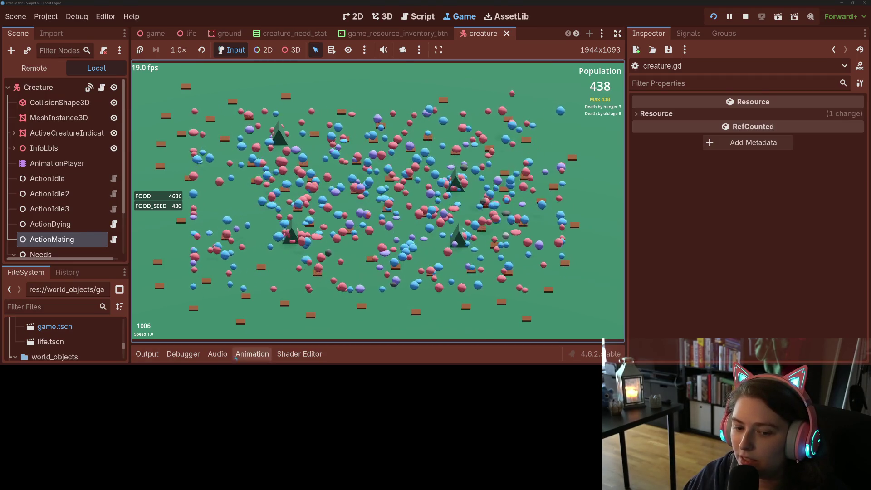
left_click(183, 354)
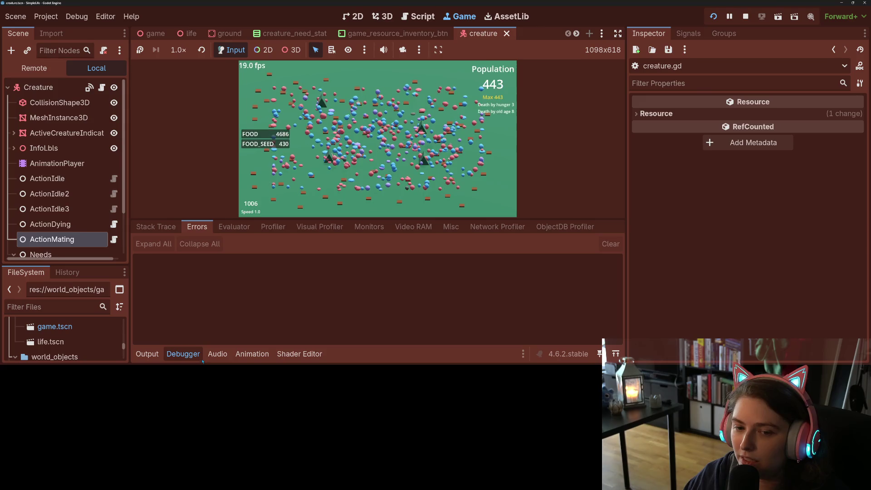
Step: Start the Profiler on the running game and browse its function list
left_click(274, 226)
left_click(143, 246)
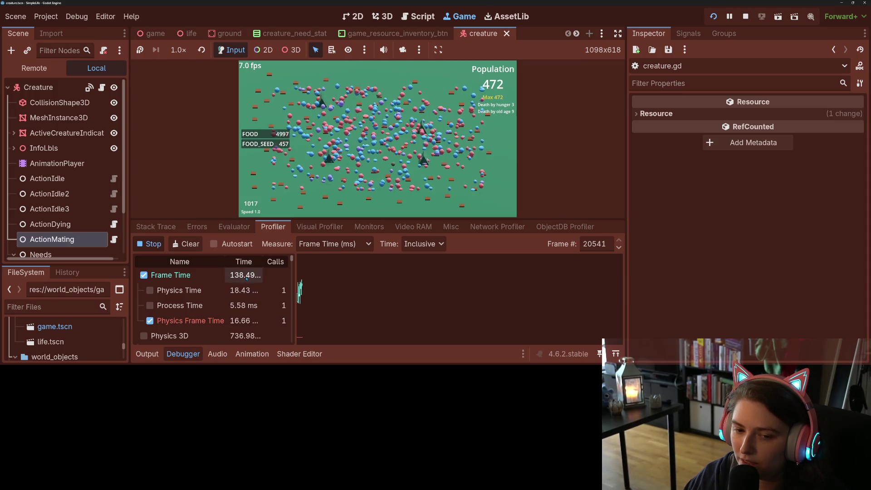
scroll(245, 295, "down", 2)
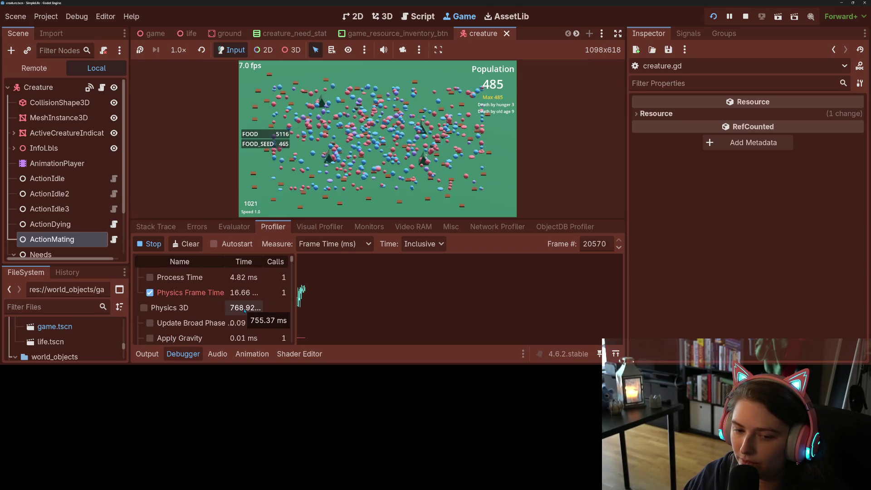
scroll(190, 324, "up", 2)
scroll(190, 328, "down", 1)
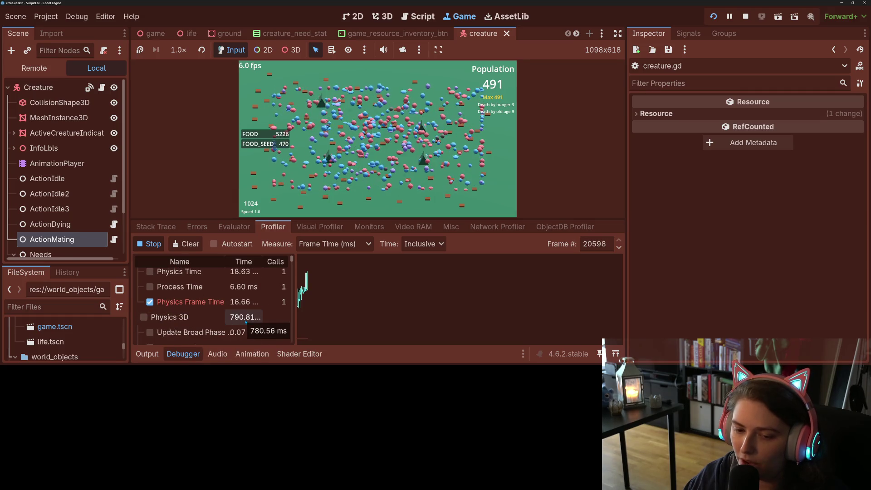
scroll(236, 320, "down", 3)
scroll(227, 317, "down", 4)
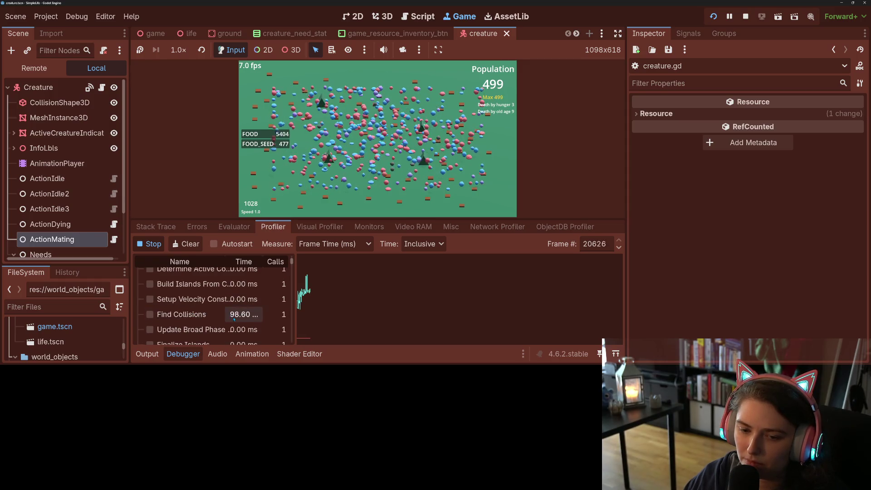
scroll(225, 319, "down", 8)
scroll(235, 320, "down", 5)
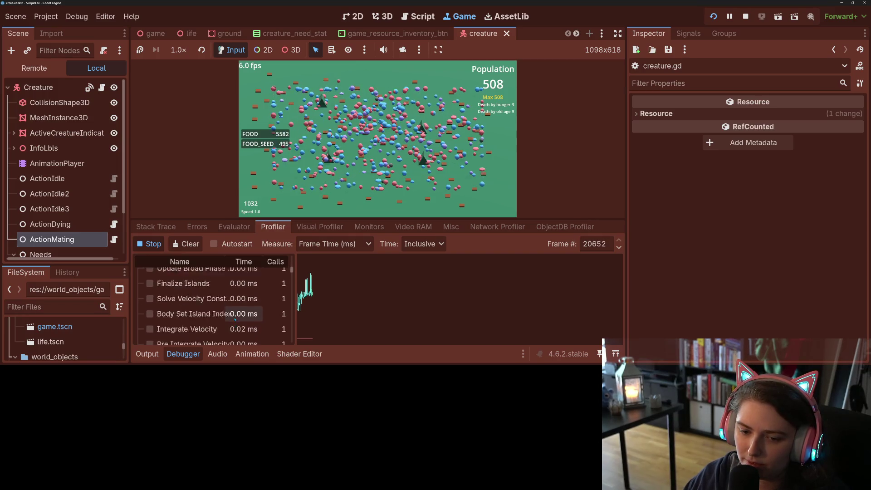
scroll(213, 332, "down", 2)
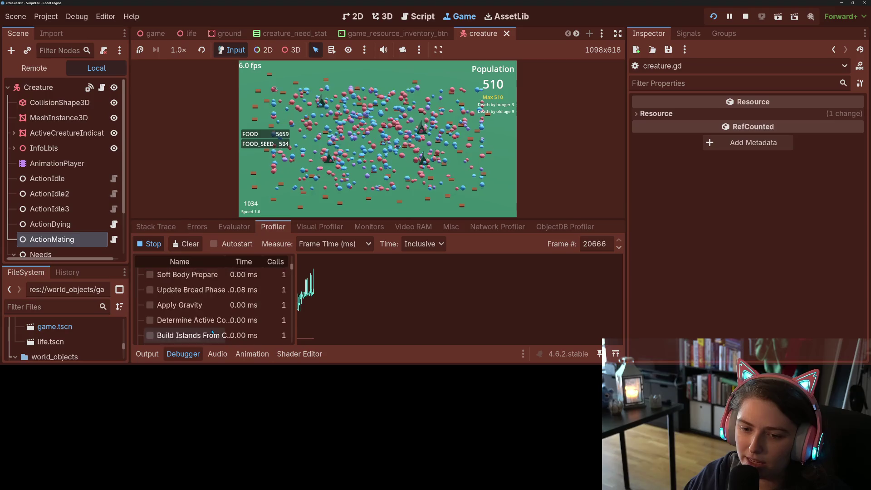
scroll(148, 317, "up", 10)
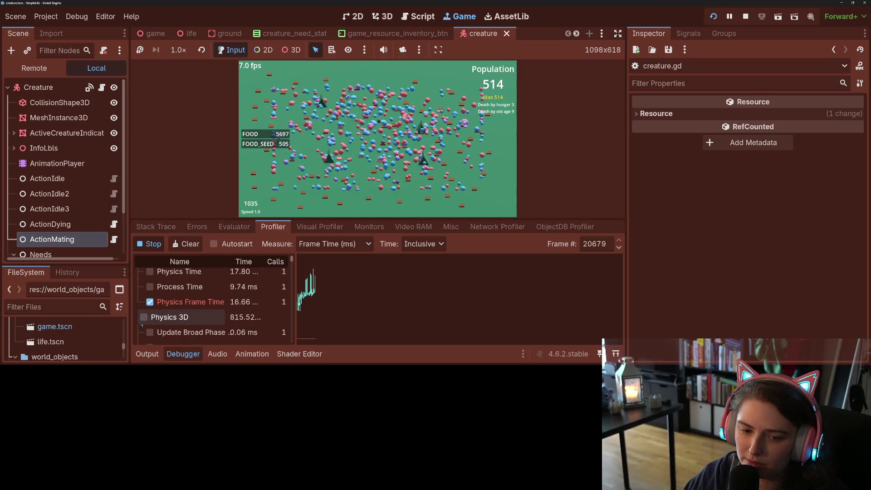
left_click_drag(291, 258, 292, 341)
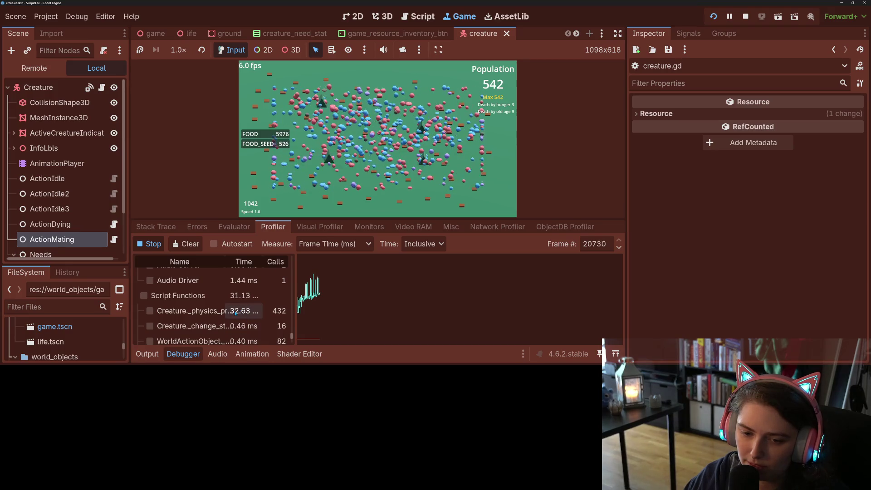
Step: Graph Creature._physics_process and the state-change function, then slow the game to speed 0.1
left_click(218, 312)
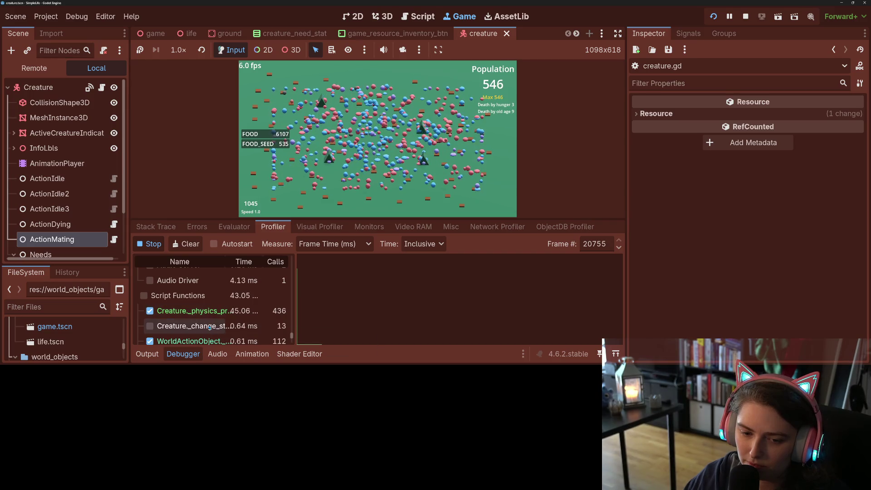
left_click(213, 326)
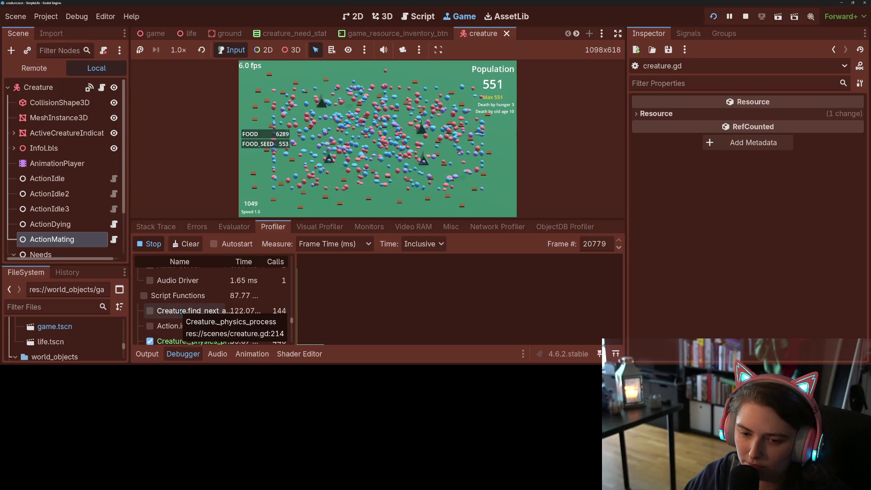
scroll(182, 312, "down", 2)
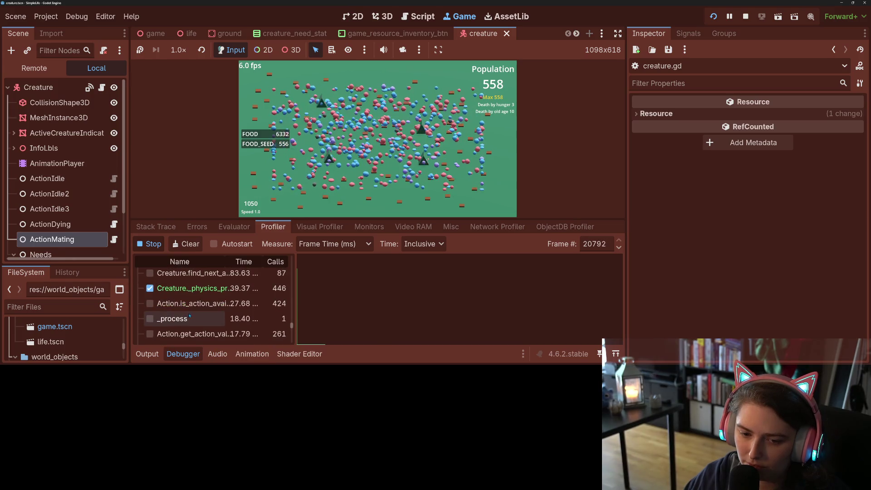
scroll(195, 320, "up", 1)
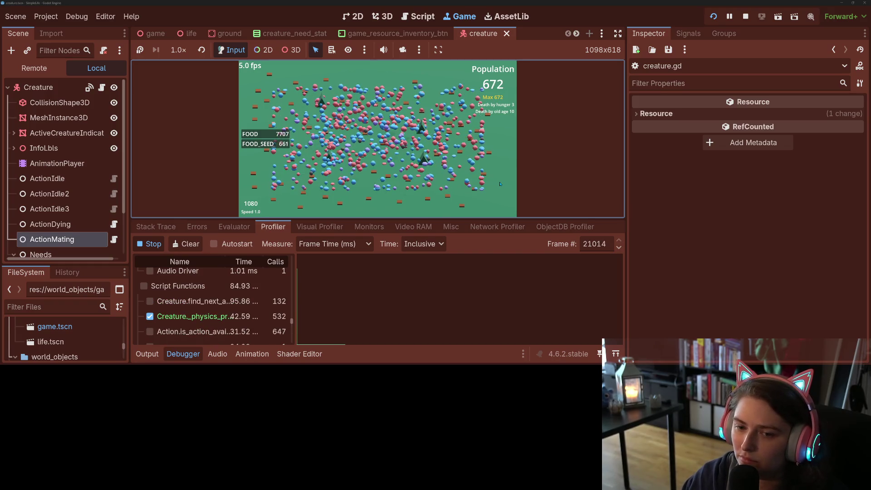
key("minus")
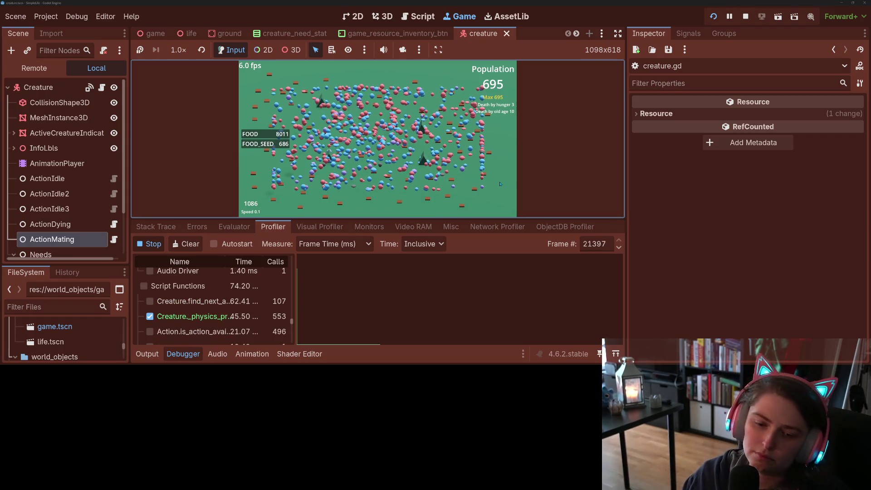
scroll(256, 318, "down", 5)
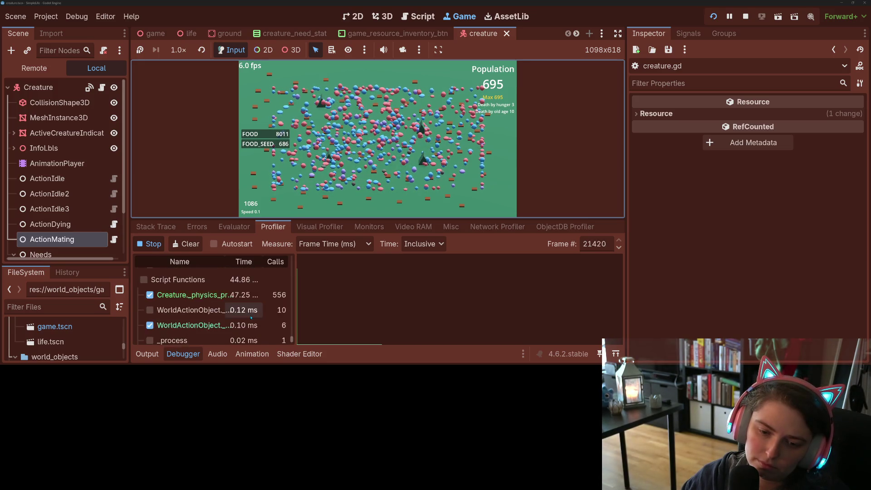
Step: Add Physics Time and Physics 3D to the profiler graph
scroll(251, 317, "up", 3)
scroll(251, 318, "up", 1)
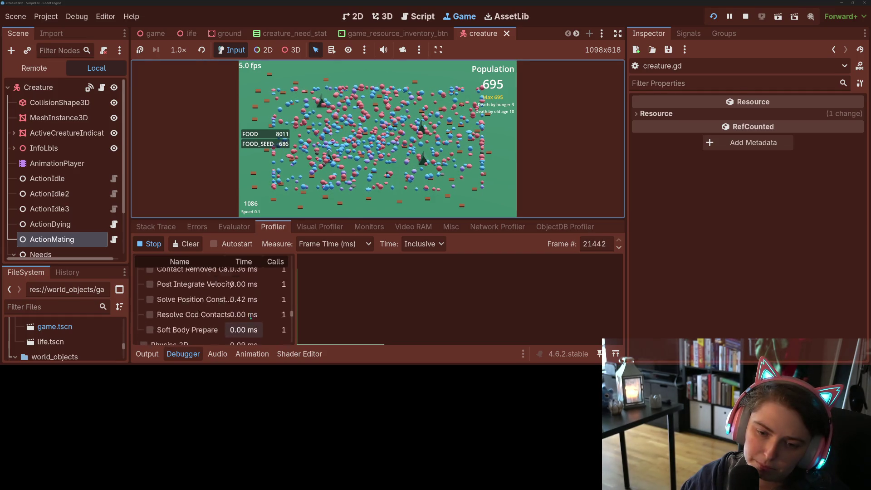
scroll(251, 317, "up", 1)
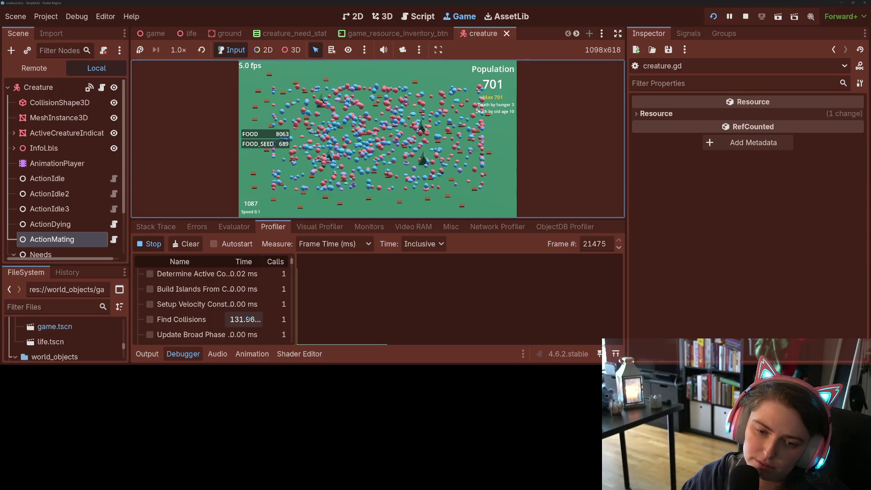
scroll(248, 319, "up", 5)
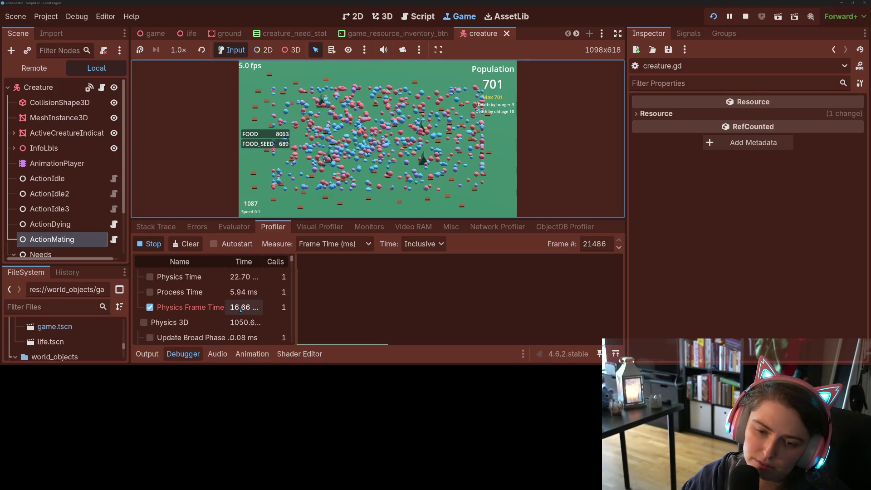
scroll(240, 311, "up", 1)
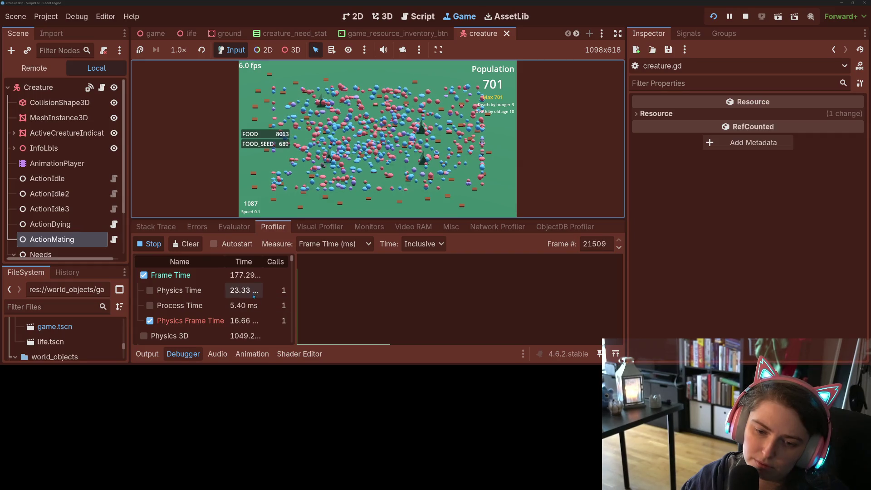
left_click(150, 290)
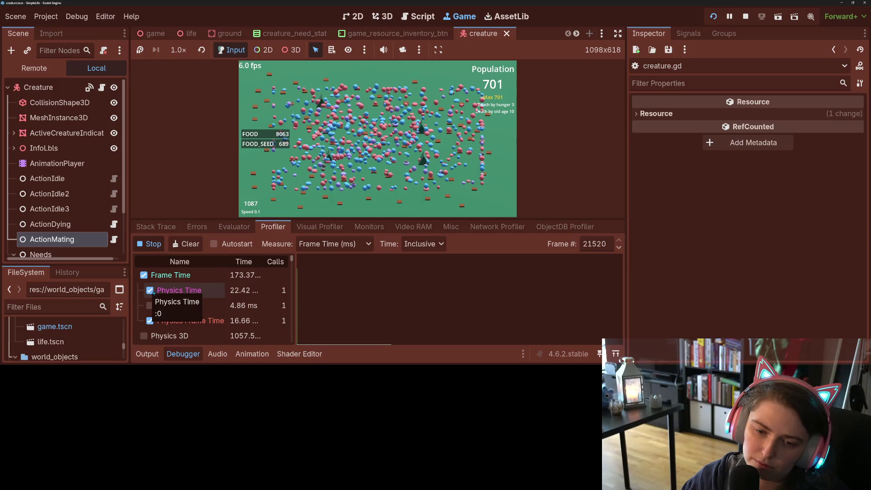
scroll(166, 329, "down", 1)
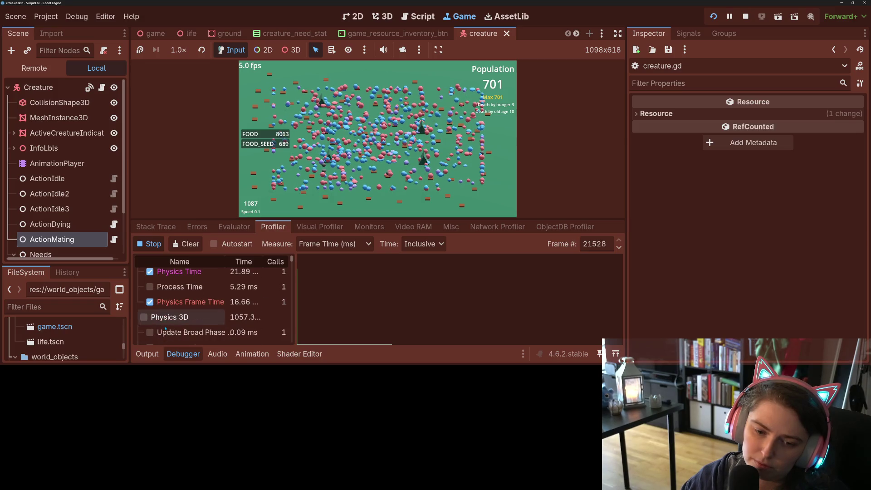
left_click(144, 317)
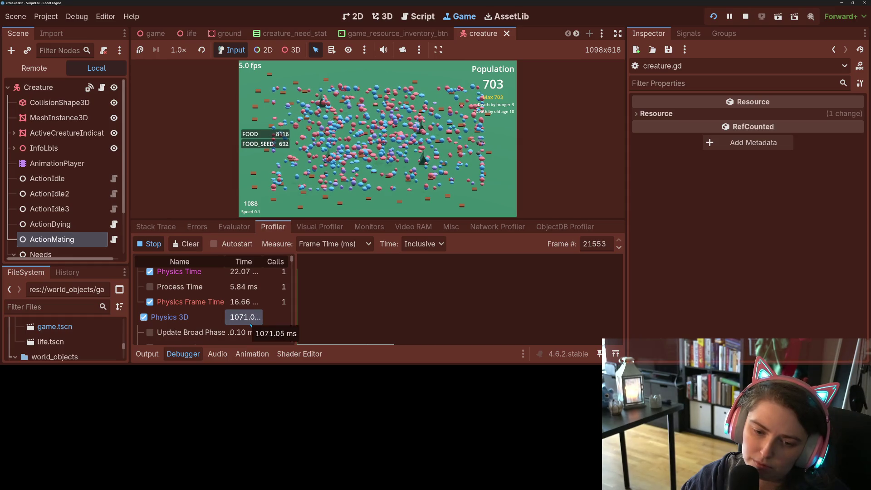
Step: Review the profiler list, then stop the running game with F8
scroll(251, 325, "down", 3)
scroll(251, 317, "down", 3)
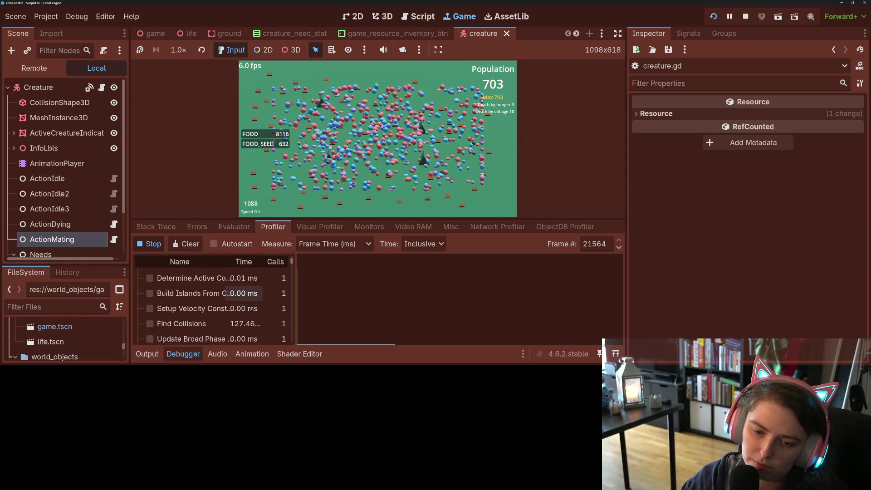
scroll(251, 308, "down", 1)
scroll(247, 316, "down", 6)
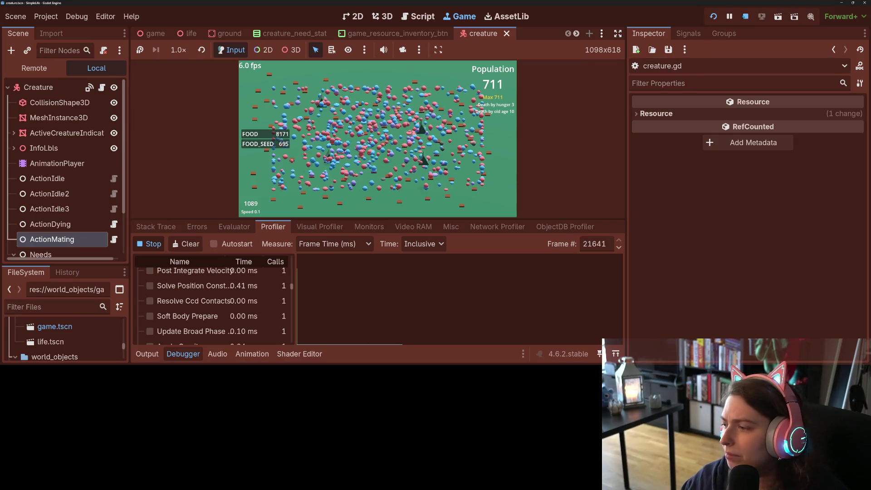
key("F8")
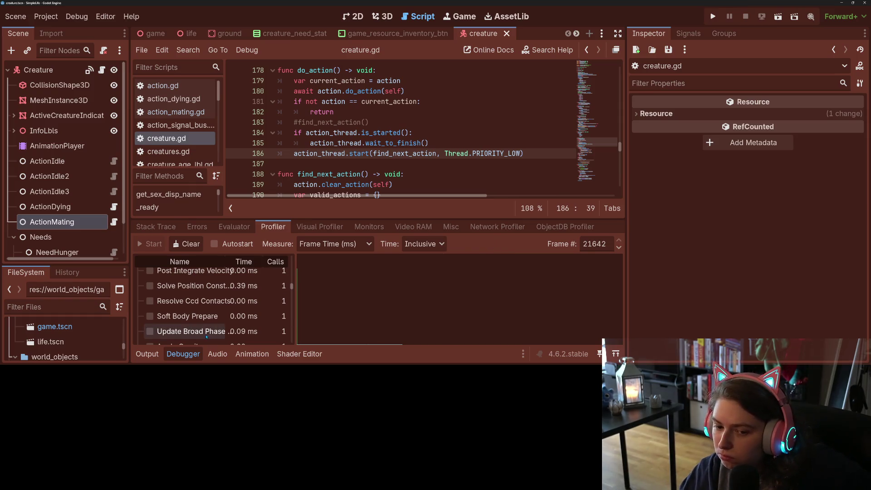
Step: Hide the debugger panel and scroll through creature.gd's _physics_process velocity code
left_click(183, 354)
left_click(410, 237)
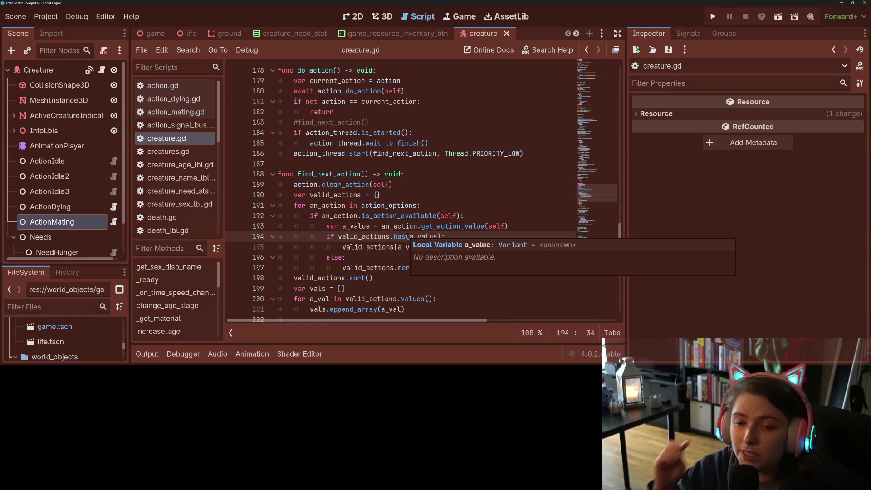
scroll(410, 236, "down", 5)
scroll(388, 247, "down", 16)
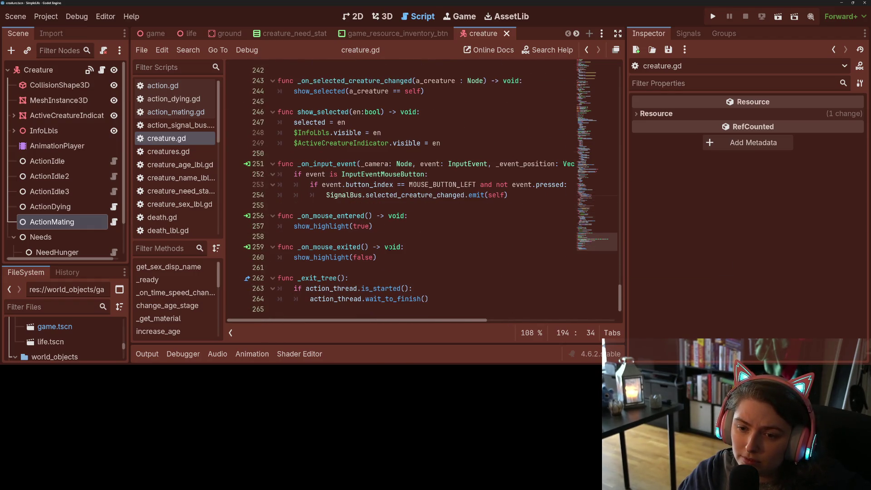
scroll(388, 247, "up", 10)
scroll(380, 250, "down", 1)
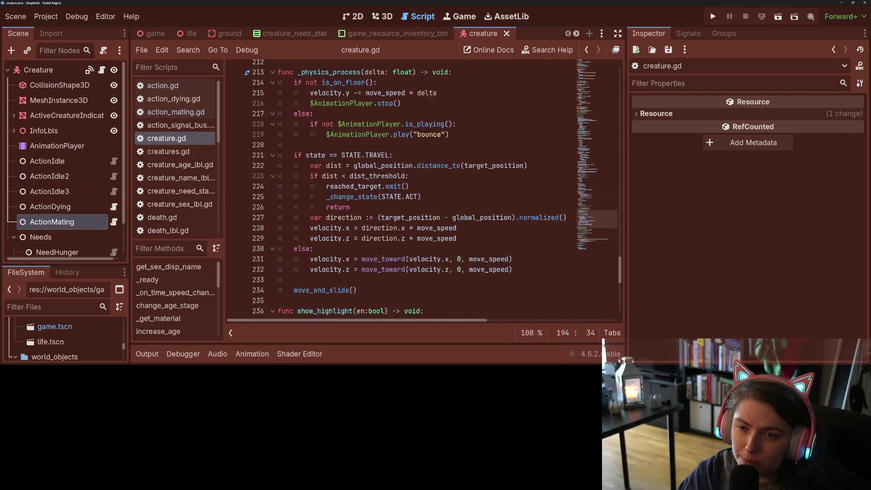
scroll(380, 250, "up", 1)
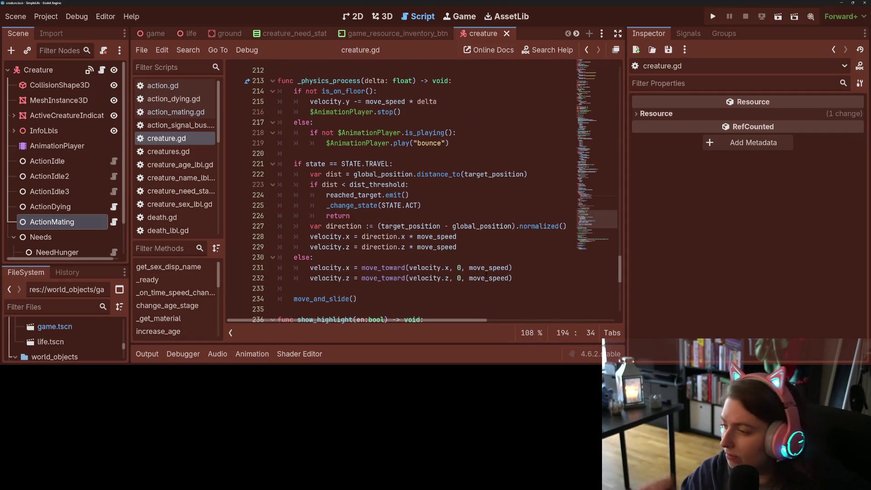
mouse_move(487, 275)
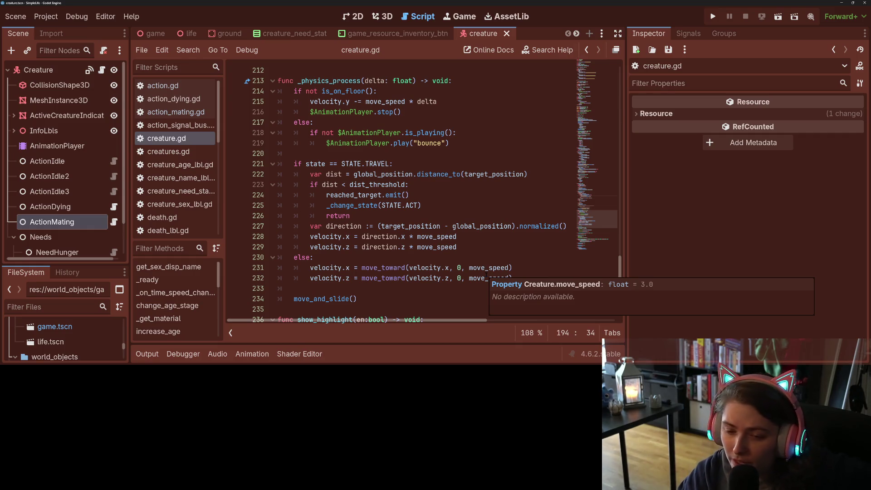
scroll(385, 278, "down", 1)
mouse_move(386, 277)
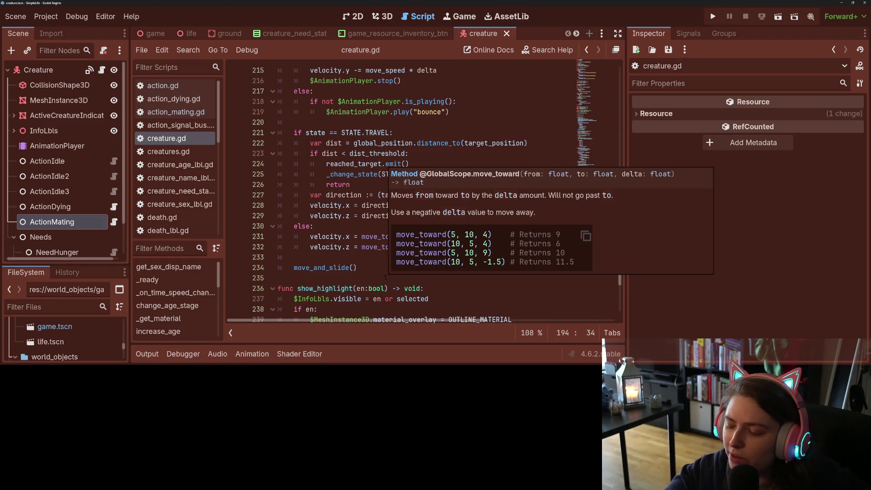
Step: Inspect the move_and_slide() call on line 234 and highlight every use of velocity
left_click(341, 268)
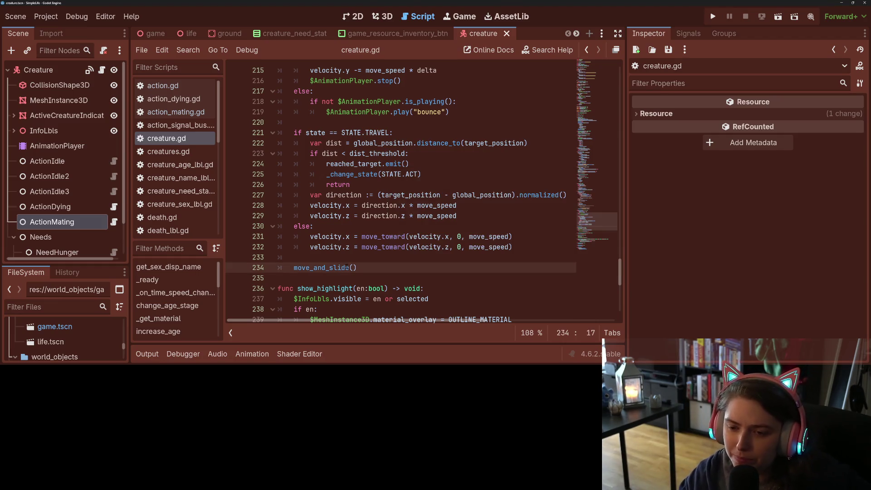
left_click(366, 268)
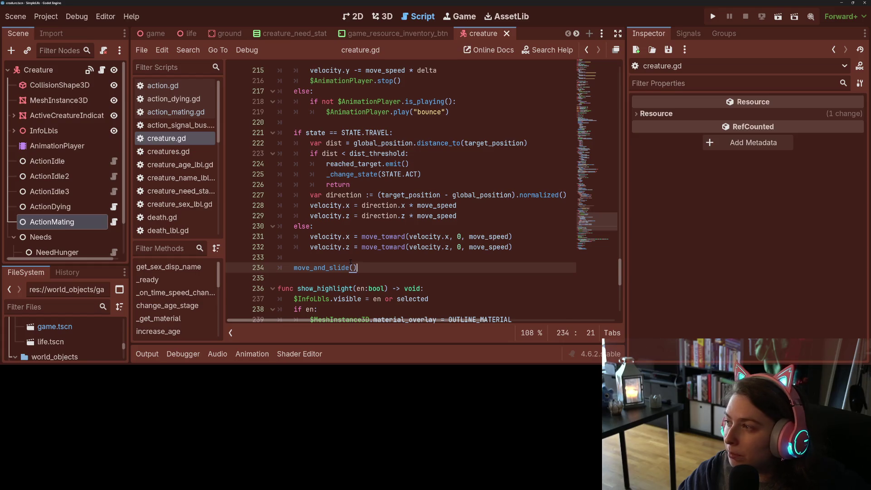
double_click(325, 247)
left_click(377, 264)
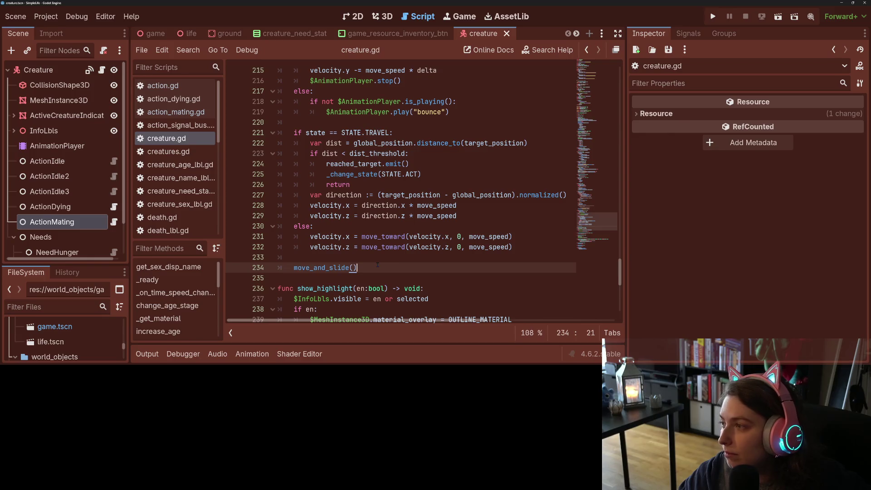
scroll(377, 264, "up", 2)
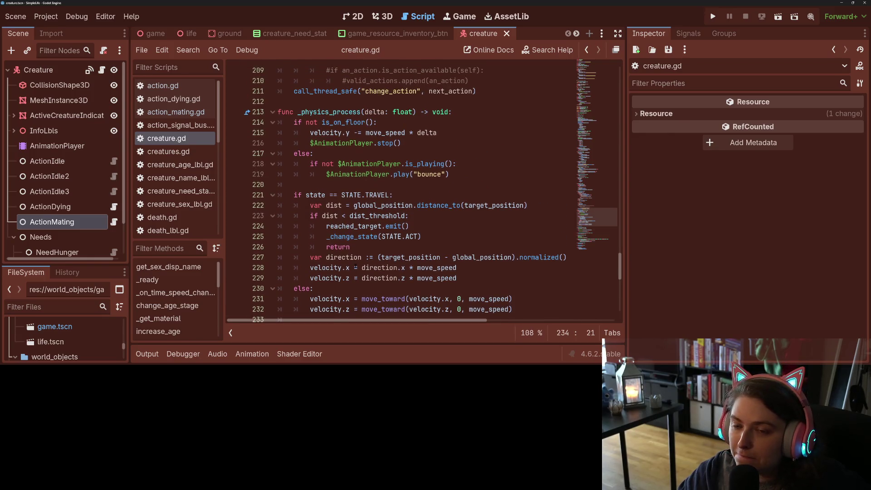
scroll(355, 267, "down", 1)
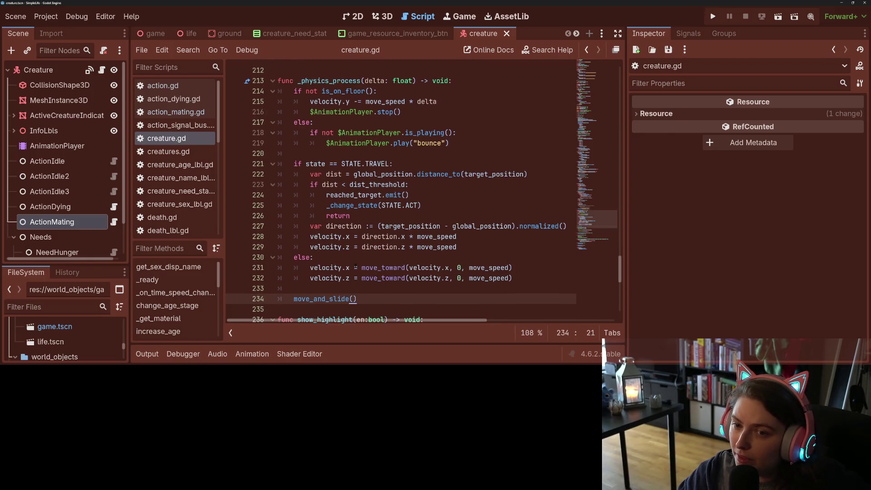
left_click(295, 299)
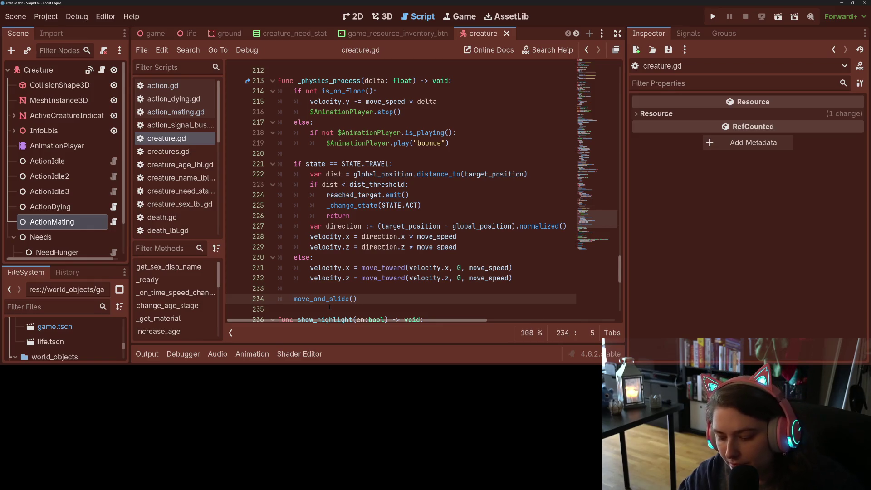
Step: Comment out move_and_slide() and insert 'position += velocity' on the line above it
type("#")
key("Up")
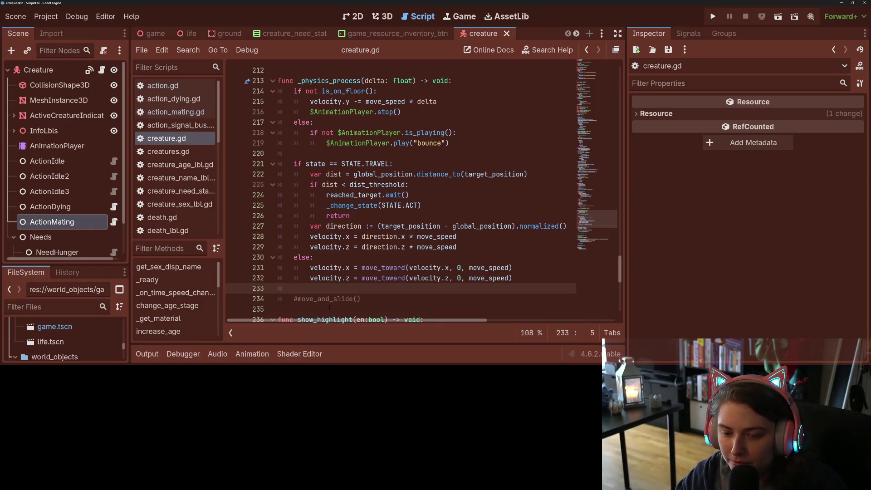
key("Return")
type("pos")
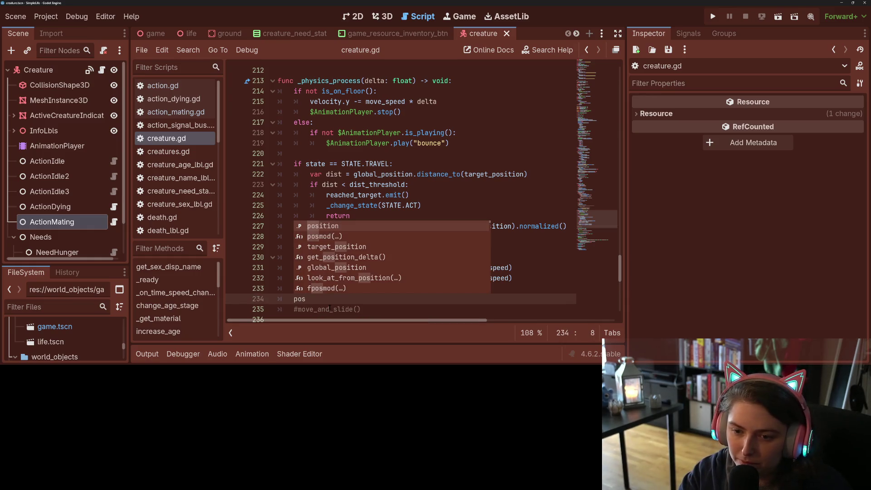
key("BackSpace")
key("BackSpace")
key("BackSpace")
type("g")
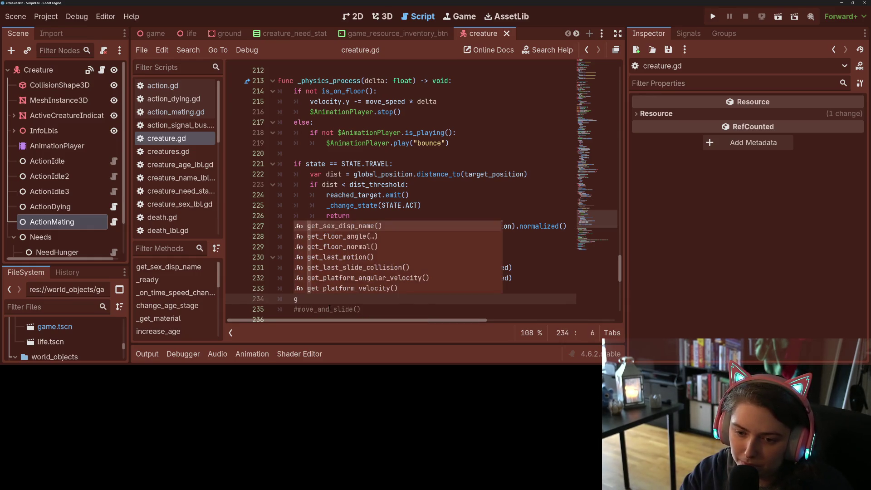
key("BackSpace")
type("pos")
key("Return")
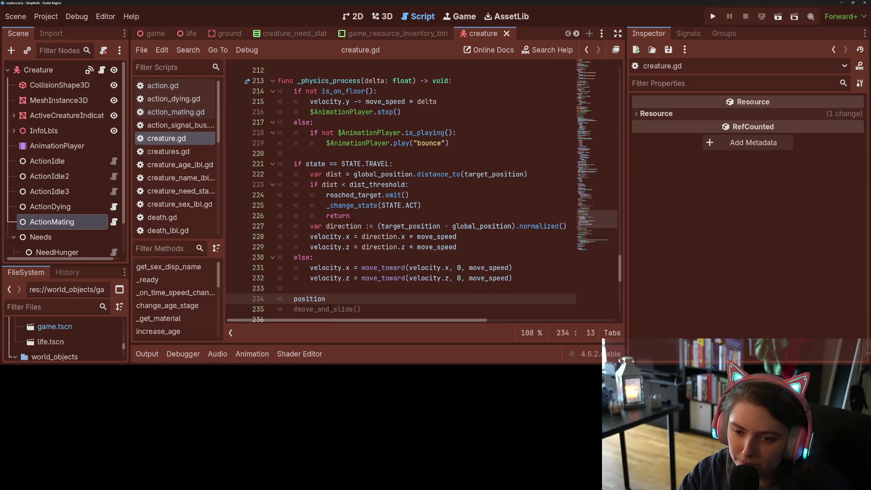
type("+= vel")
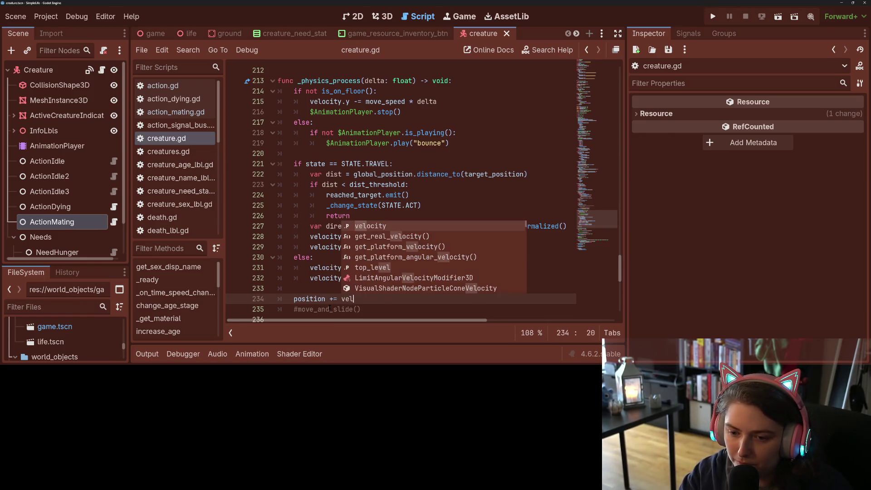
key("Return")
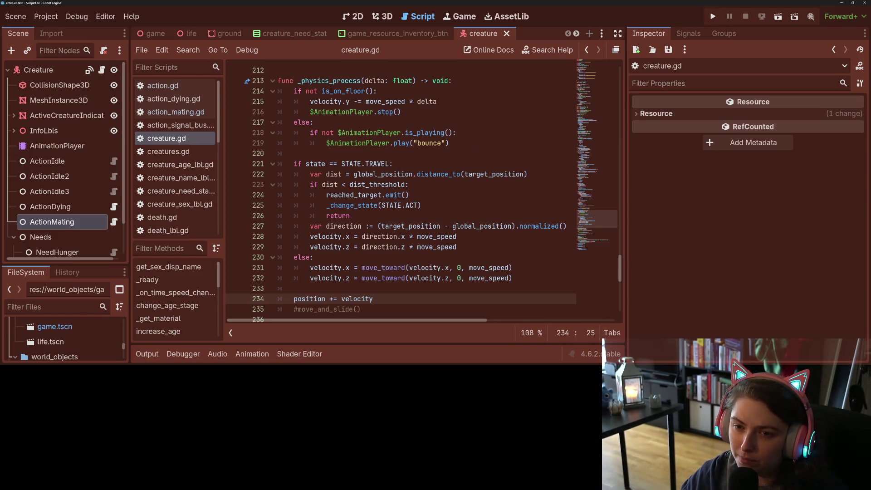
left_click(337, 91)
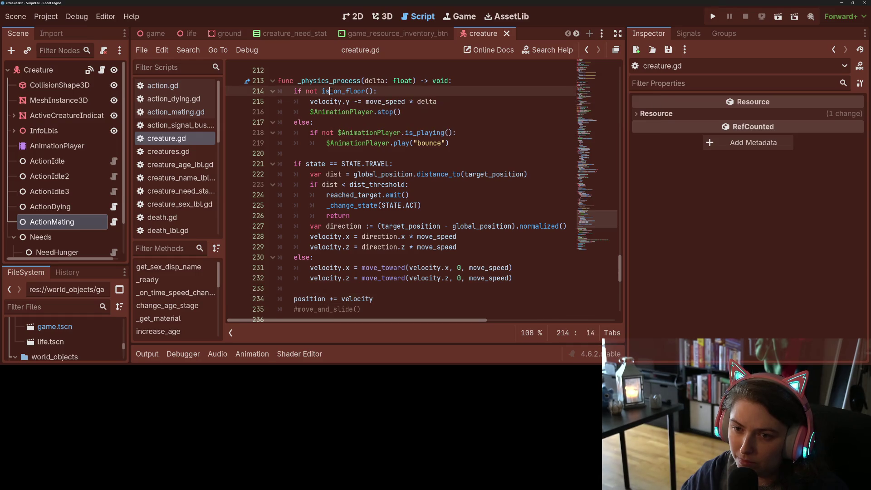
Step: Replace the is_on_floor() call on line 214 with position.y = 0 and save
left_click_drag(372, 90, 322, 92)
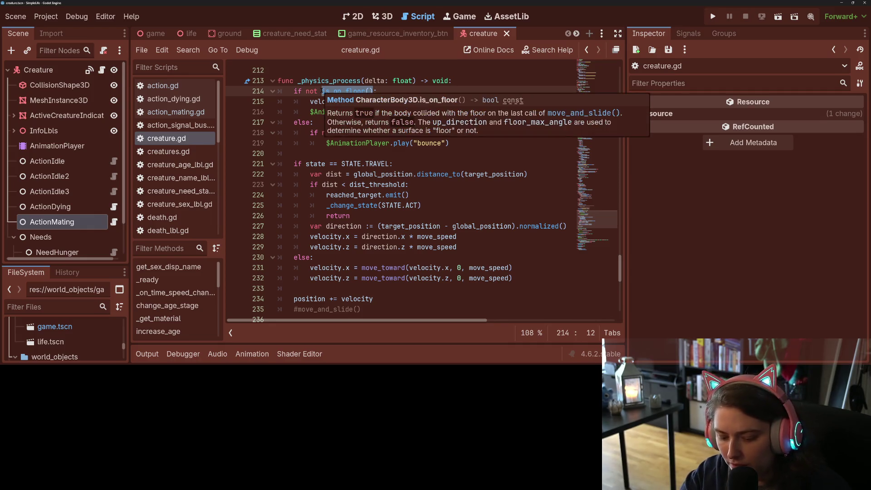
type("gl")
key("BackSpace")
key("BackSpace")
type("pos")
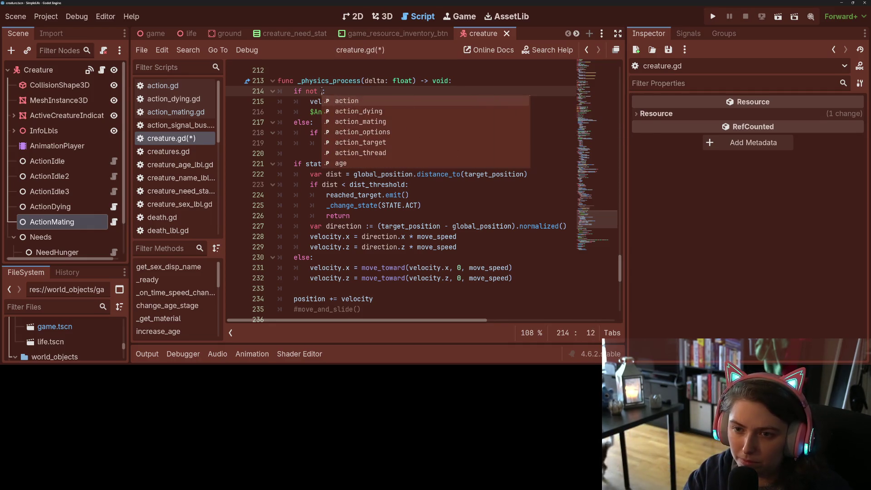
key("Return")
type(".y = 0")
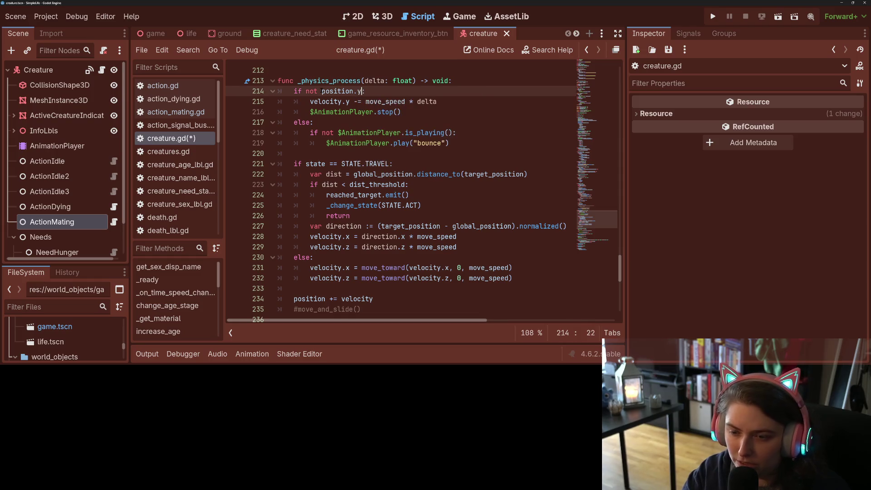
key("ctrl+s")
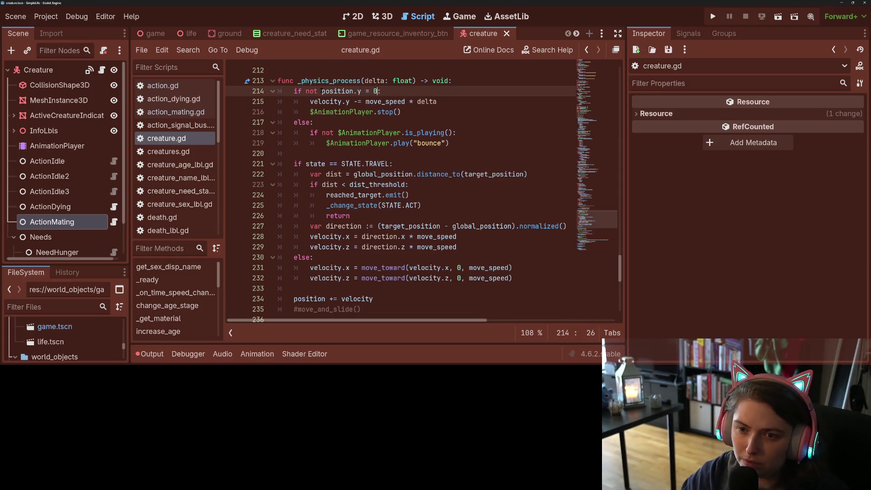
Step: Change the line 214 condition to position.is_approx_zero() and save
left_click(375, 91)
key("BackSpace")
key("BackSpace")
key("BackSpace")
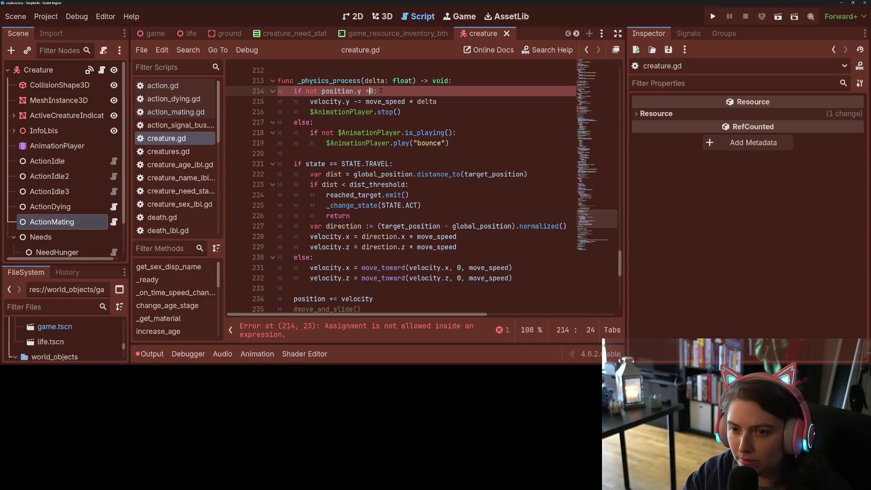
type(".")
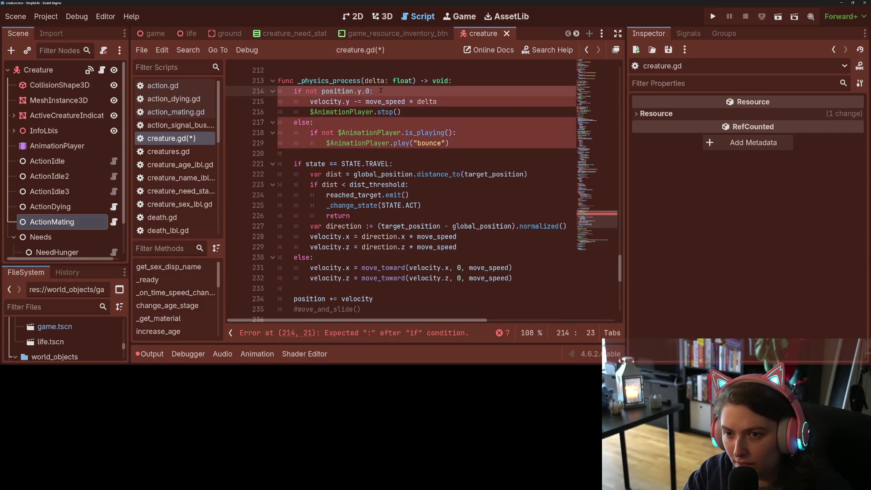
type("is")
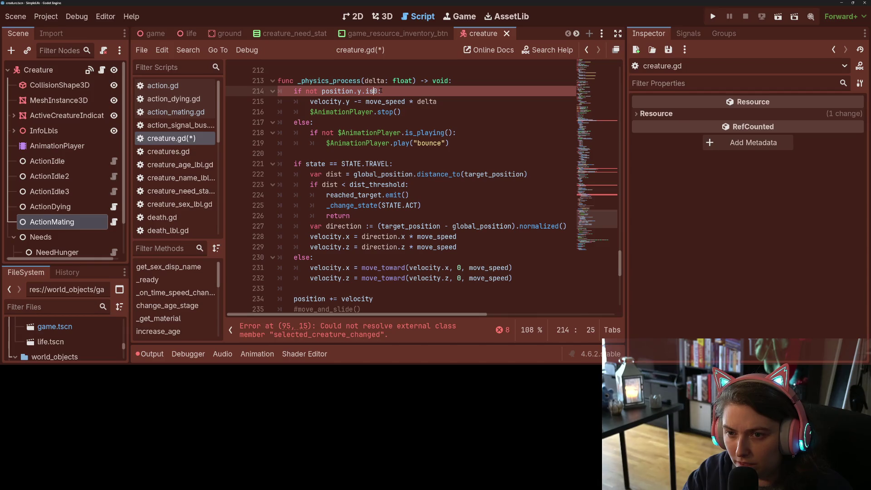
type("_equal_")
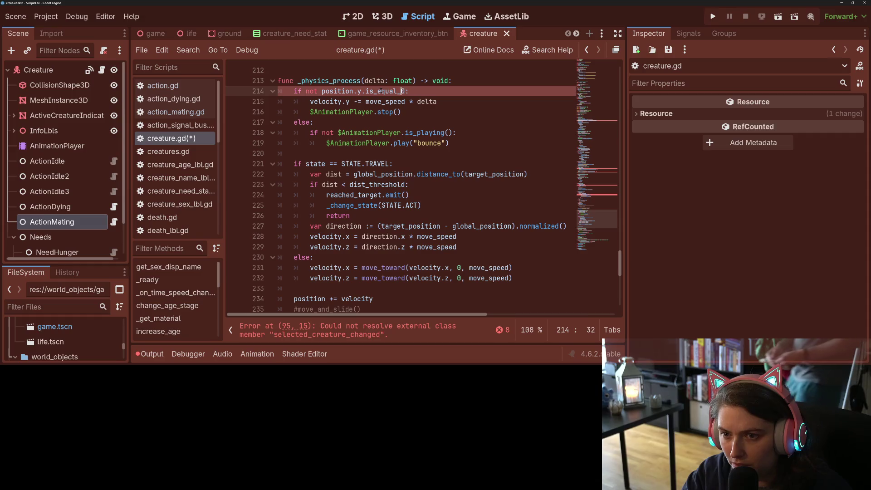
key("BackSpace")
key("BackSpace")
key("BackSpace")
key("BackSpace")
key("Delete")
type("p")
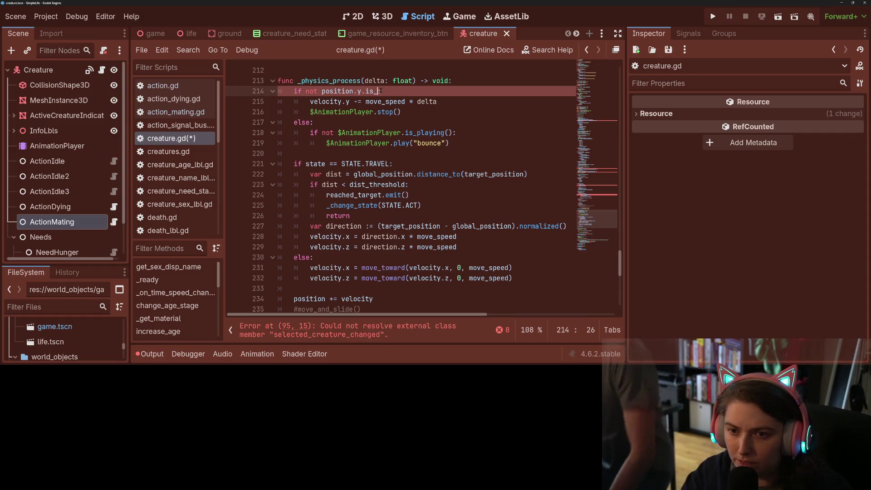
key("BackSpace")
key("BackSpace")
type("approx")
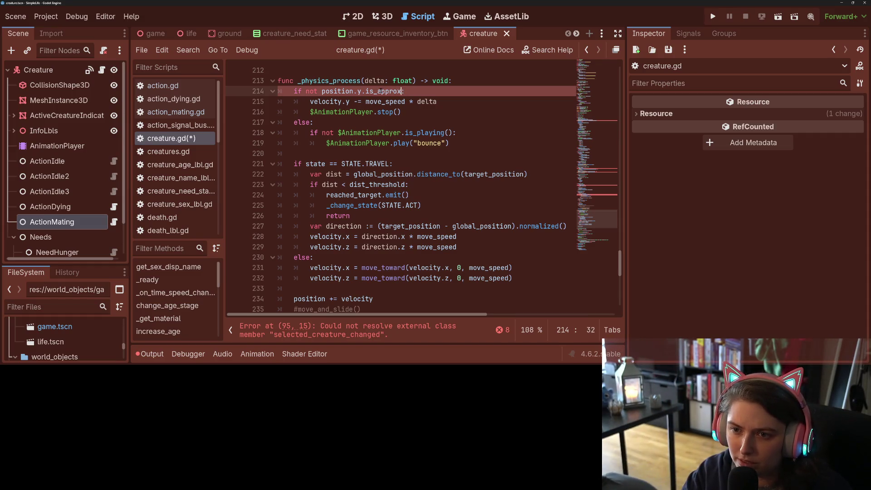
type("_zero")
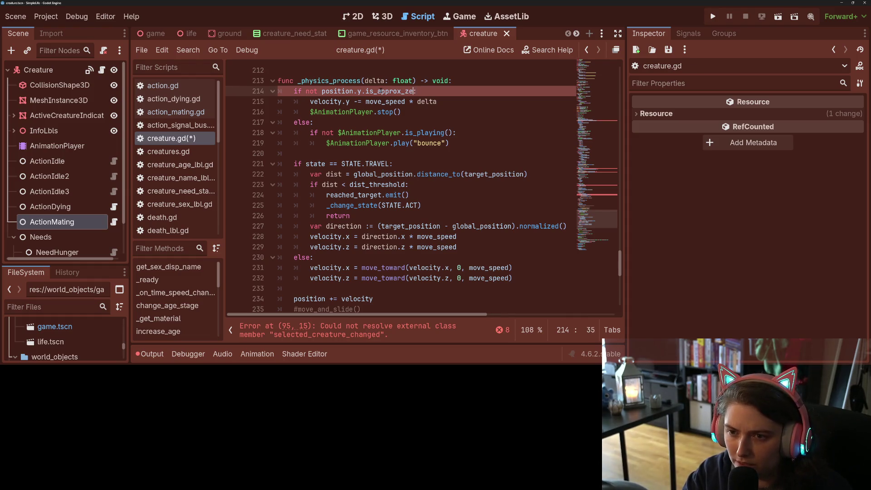
type("()")
key("ctrl+s")
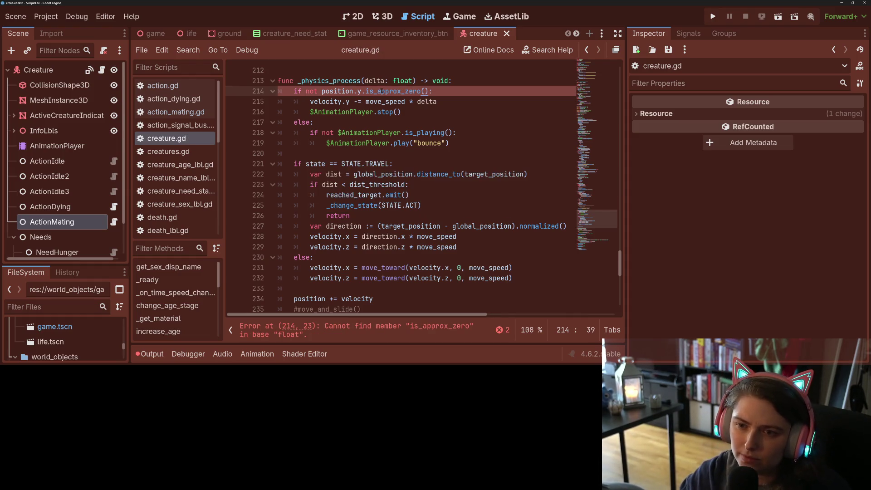
Step: Rename the method to is_zero_approx, then to is_equal_approx, saving each version
double_click(399, 93)
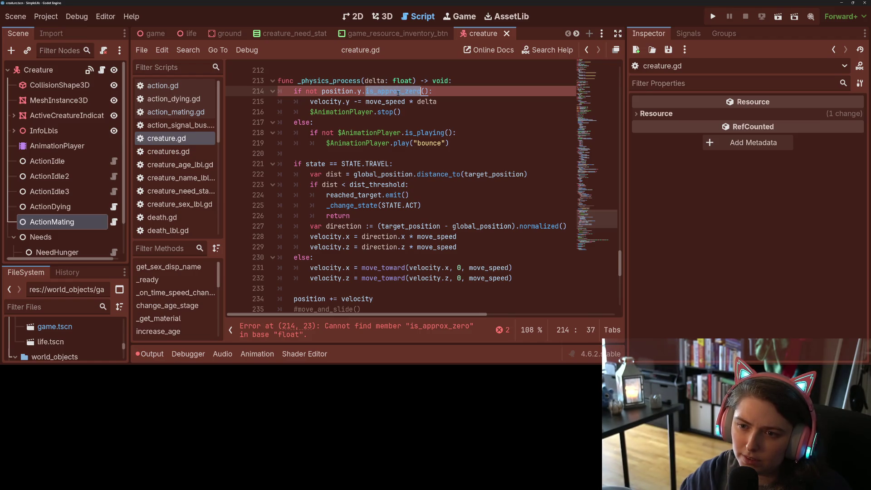
type("is ")
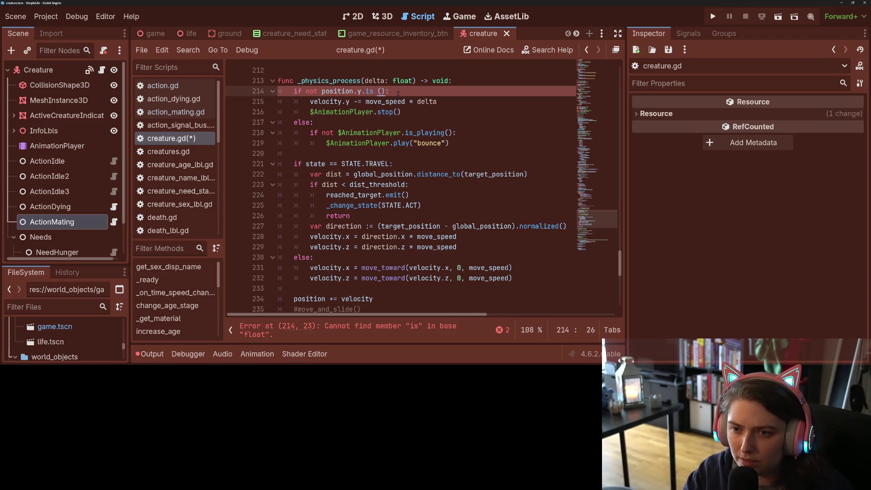
type("zero")
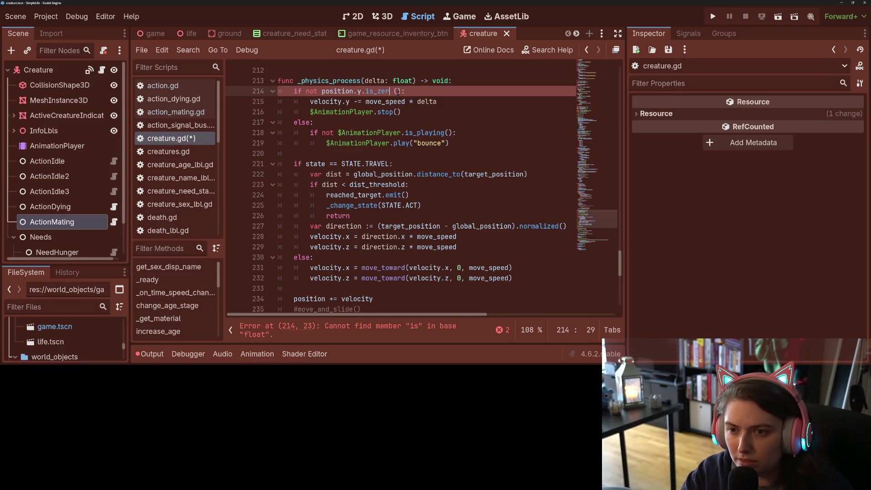
type("_approx")
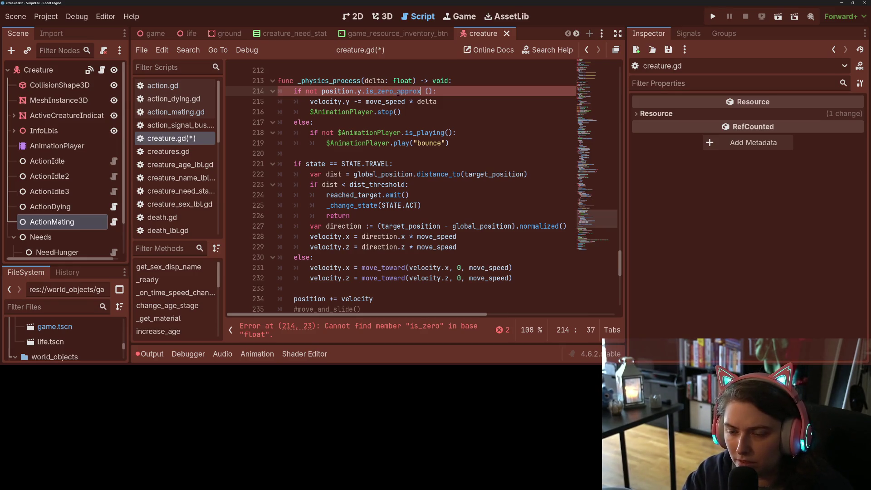
key("ctrl+s")
double_click(400, 91)
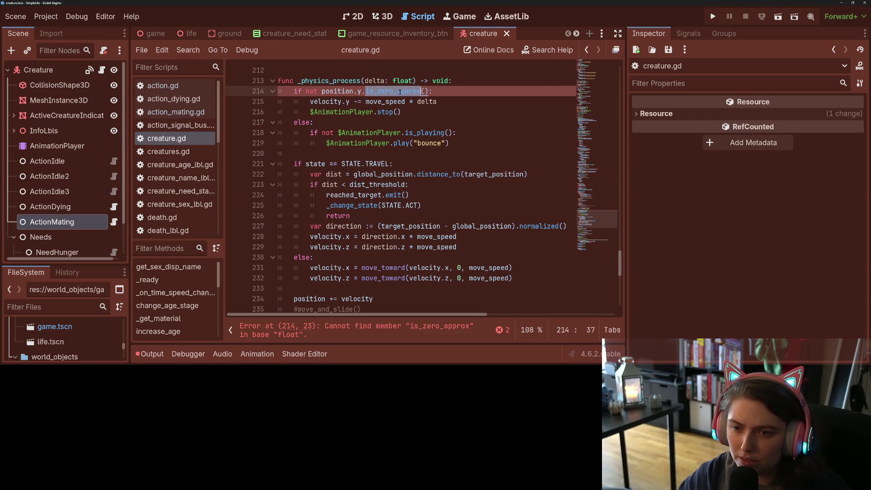
type("app")
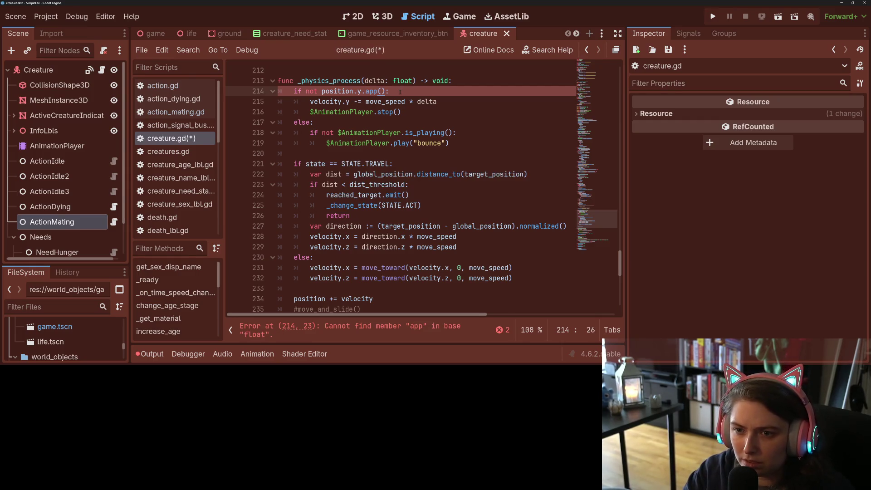
key("BackSpace")
key("BackSpace")
key("BackSpace")
type("is")
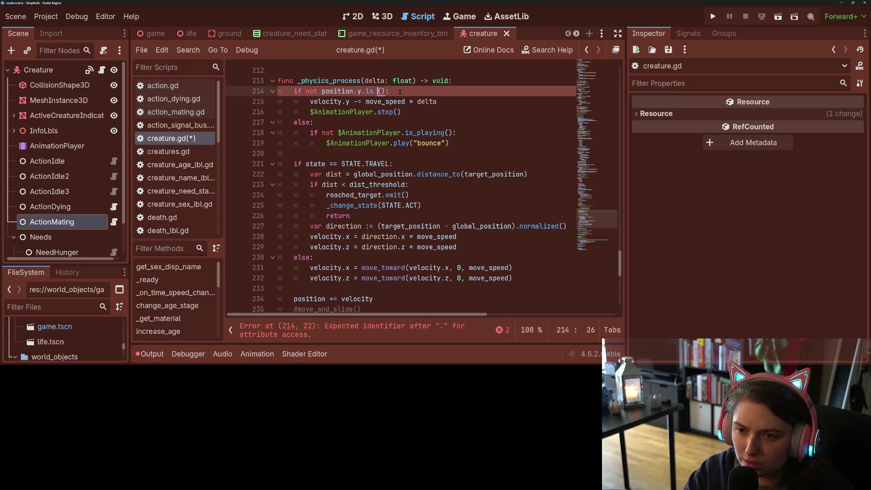
key("BackSpace")
type("_equal_")
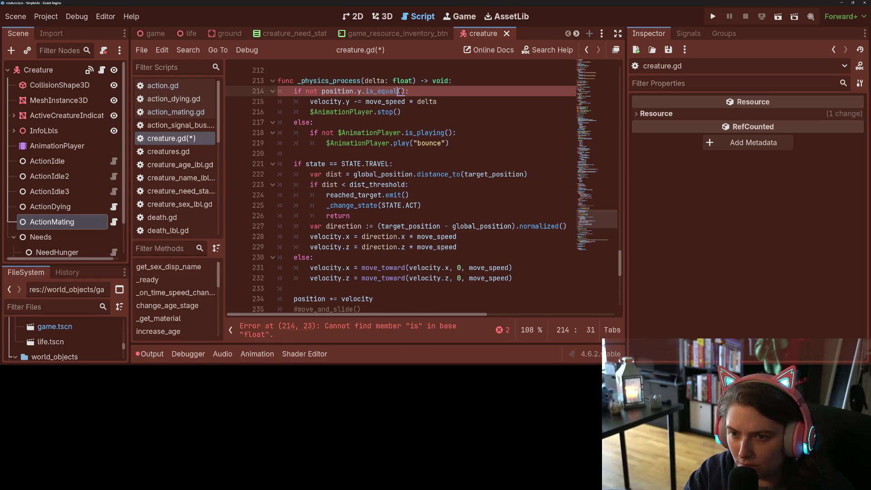
type("approx")
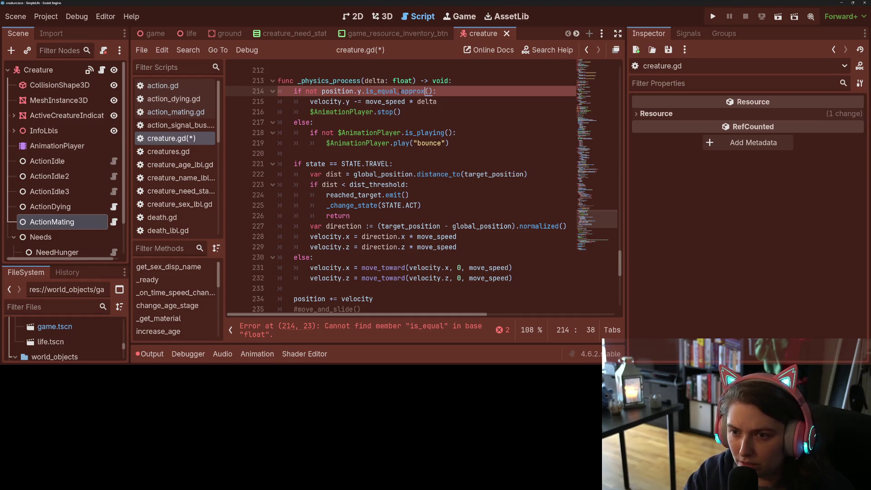
key("ctrl+s")
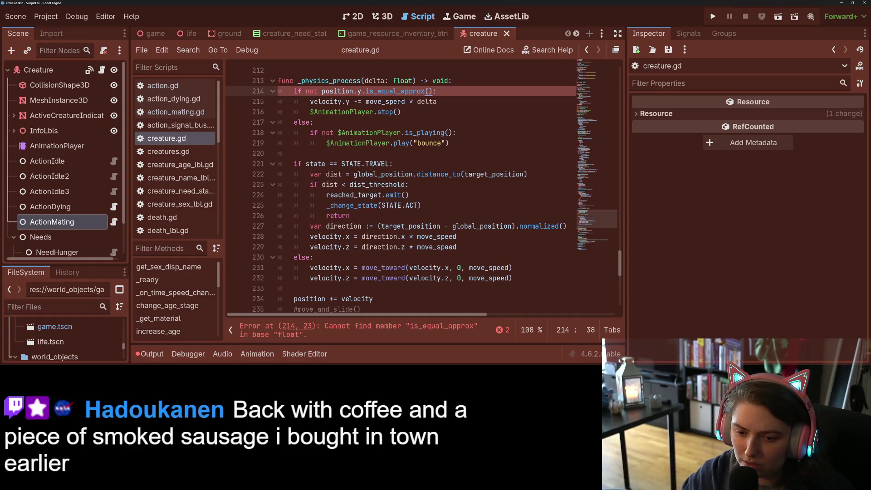
Step: Move is_equal_approx in front of position.y with a 0 argument and save
double_click(395, 91)
left_click(354, 92)
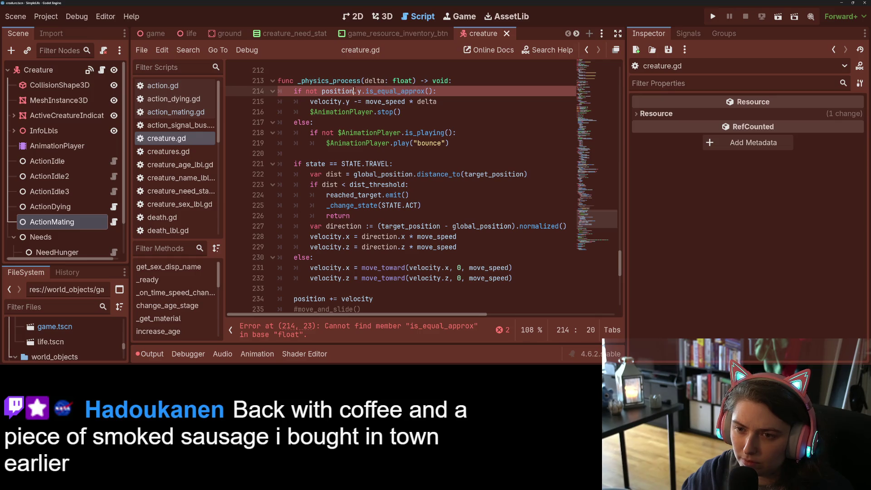
left_click_drag(365, 92, 433, 91)
key("ctrl+c")
key("BackSpace")
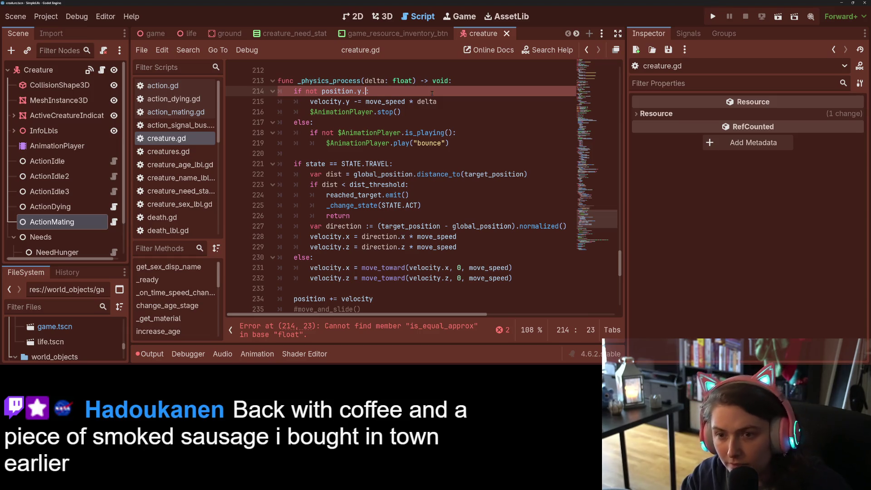
key("Left")
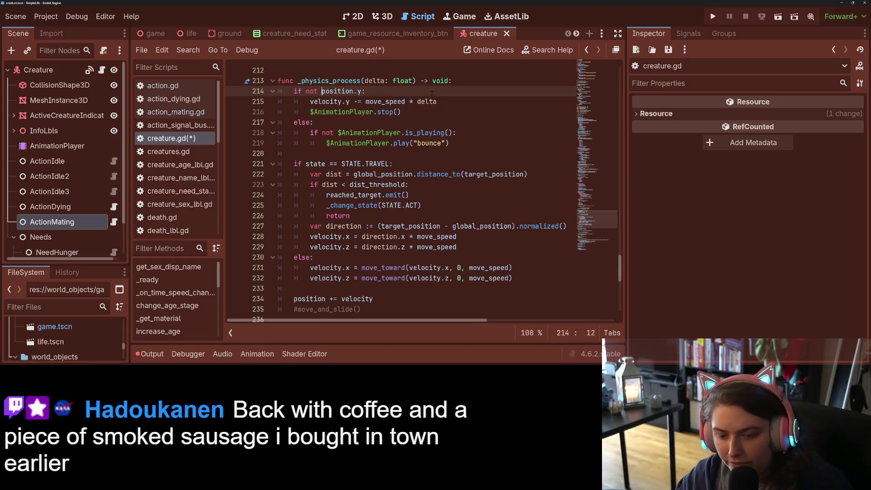
key("ctrl+v")
key("BackSpace")
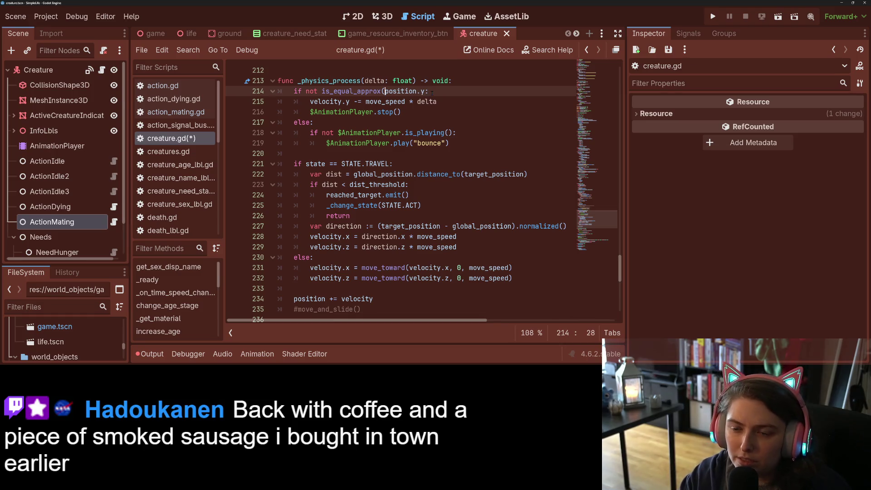
key("Left")
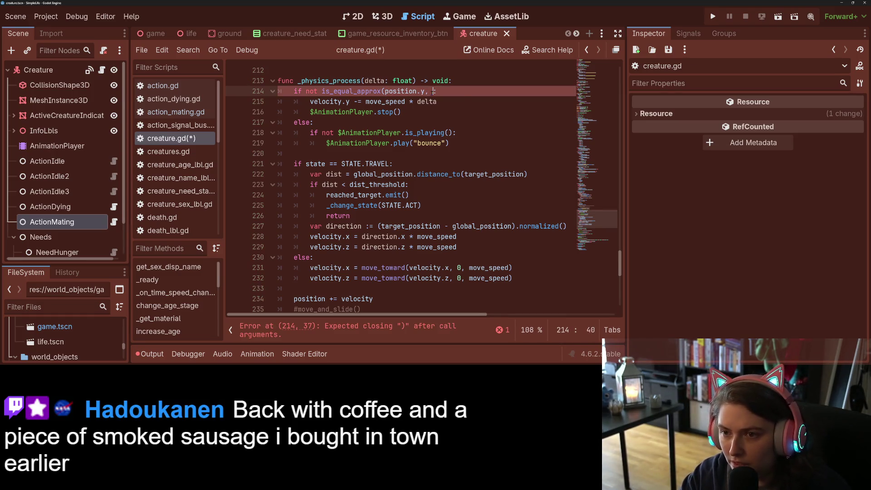
type("0)")
key("ctrl+s")
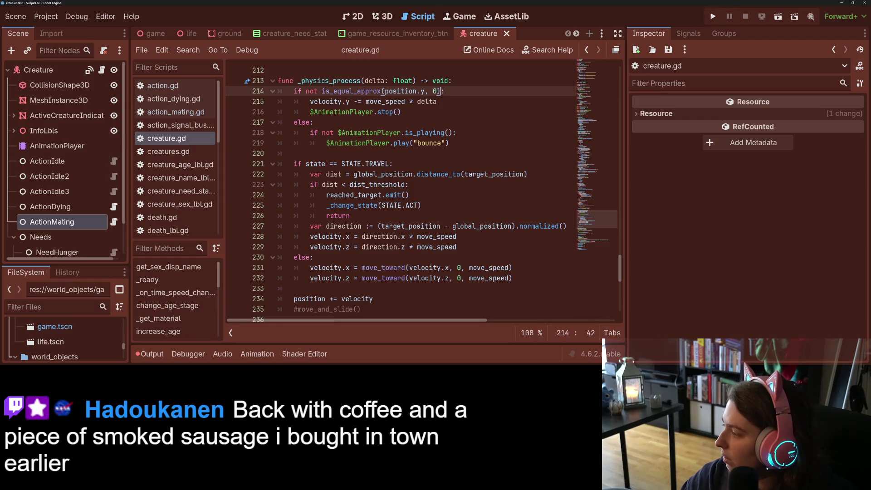
Step: Switch the music track, then make line 214 'if not is_zero_approx(position.y):' and save
left_click(715, 235)
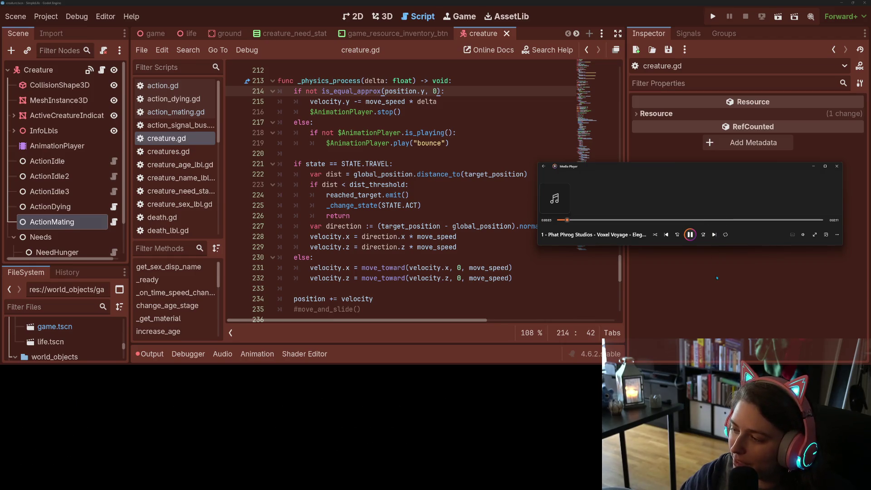
left_click(700, 275)
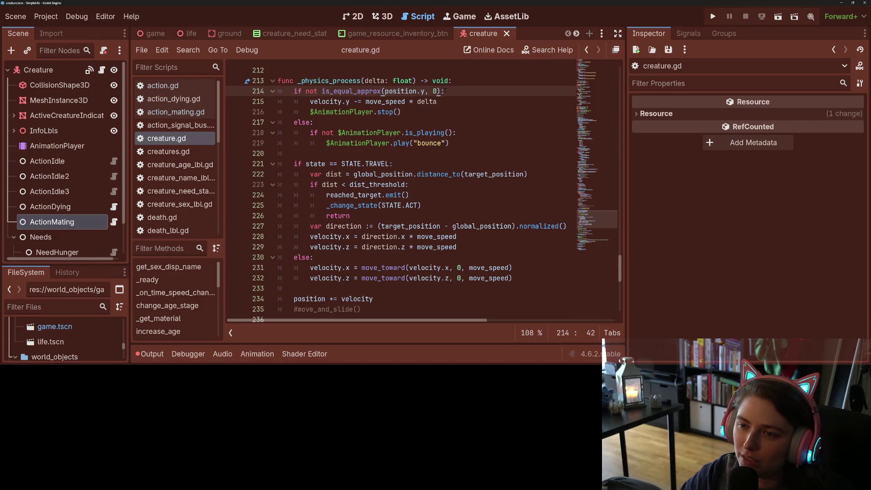
left_click(321, 91)
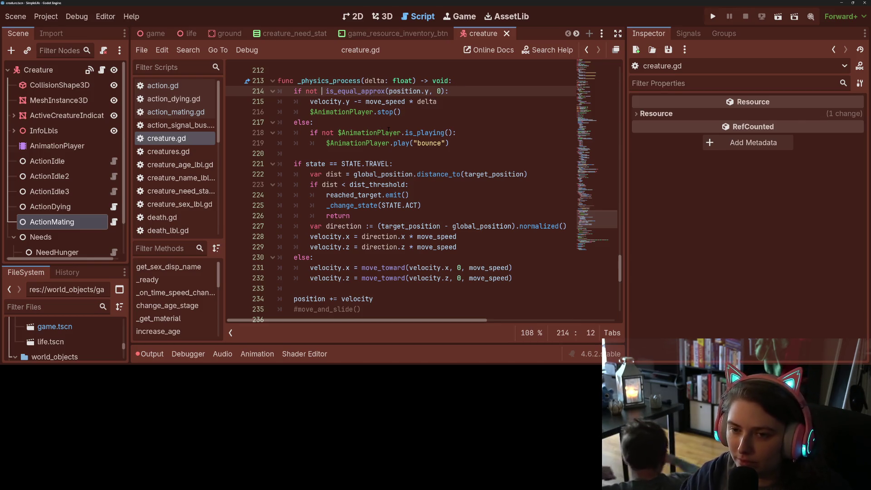
type("is_zero")
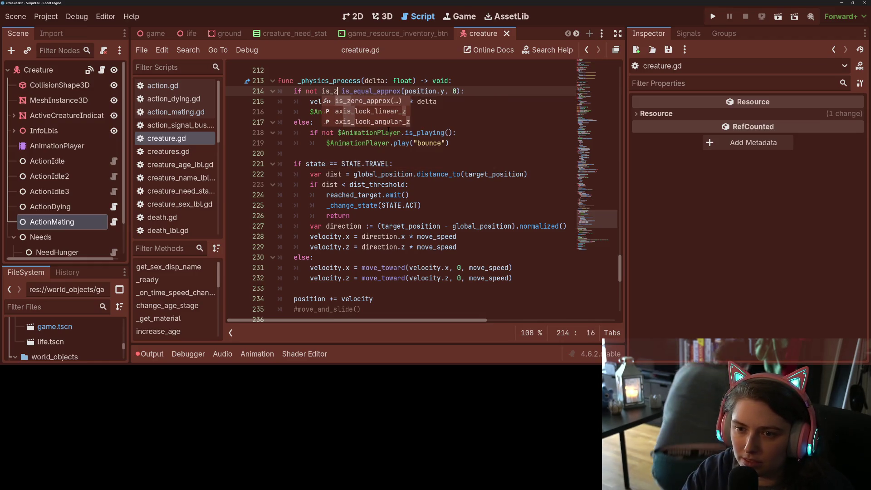
key("Return")
key("Delete")
key("Delete")
key("Delete")
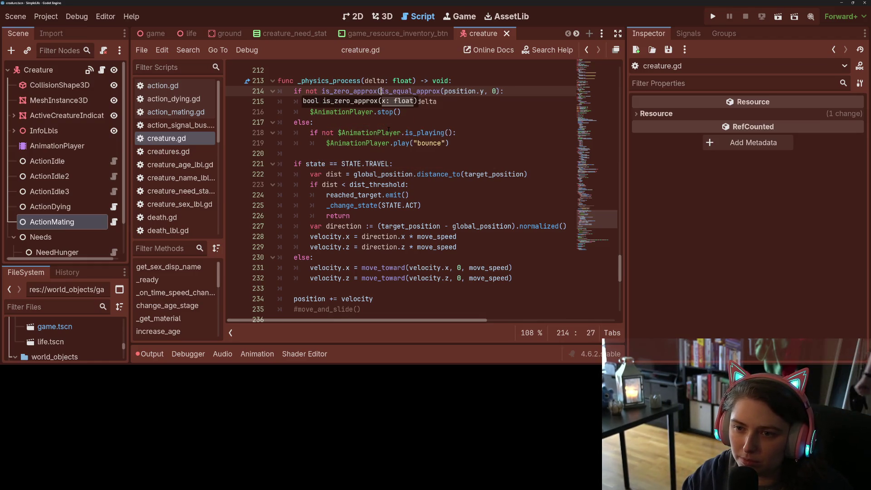
key("Delete")
key("Delete")
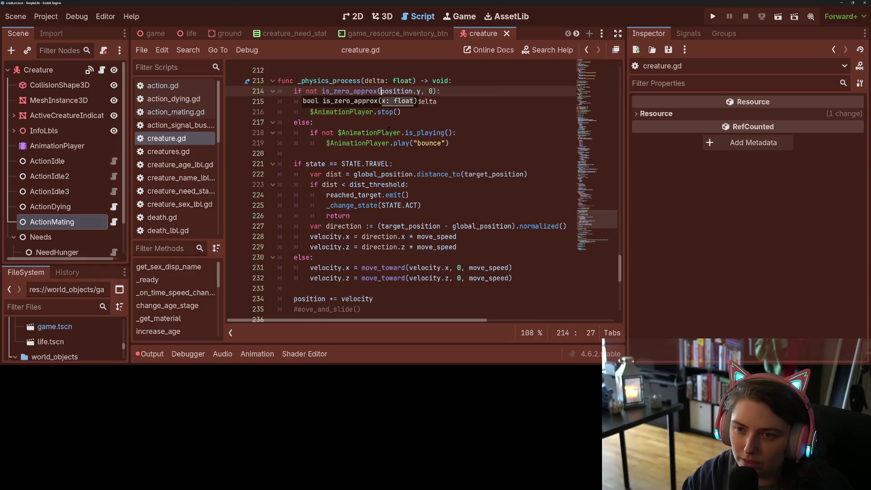
key("Right")
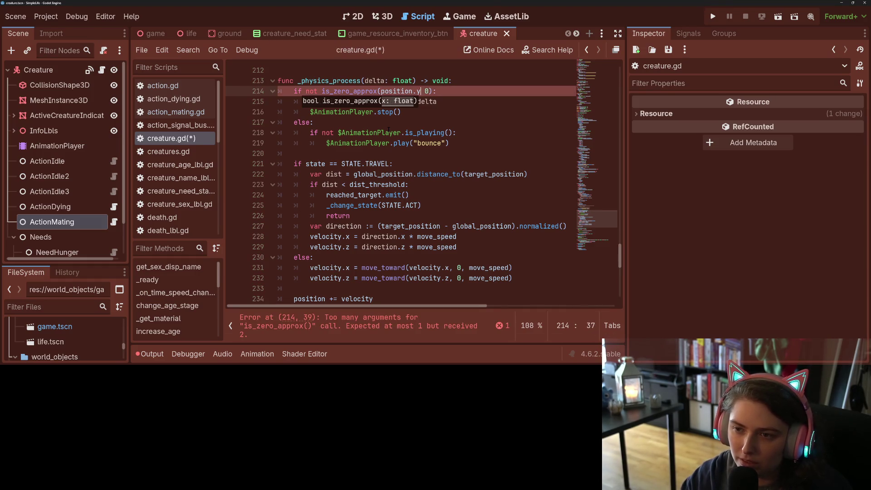
key("Delete")
key("Delete")
key("Delete")
key("ctrl+s")
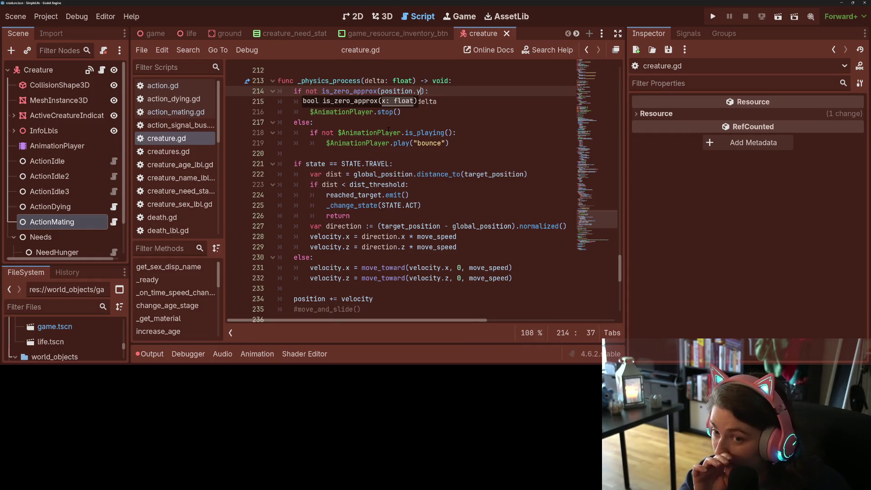
left_click(388, 132)
double_click(350, 101)
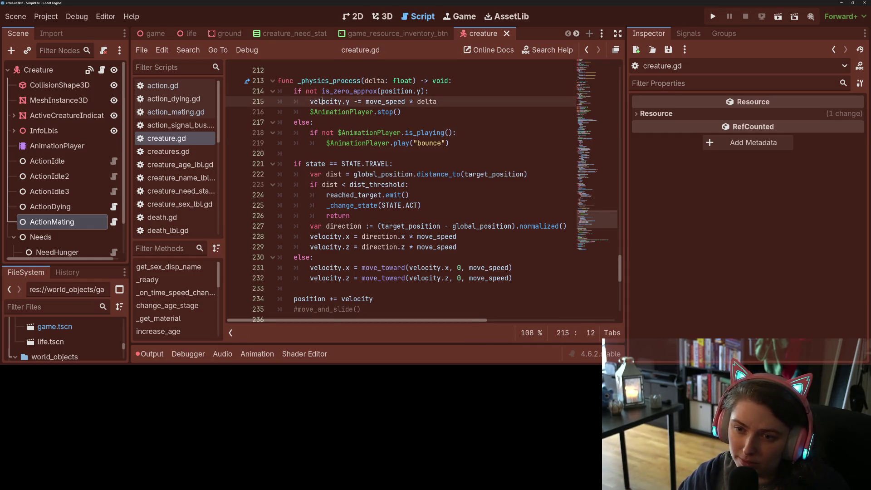
Step: Add 'position.y = clampf(position.y, 0, 100.0)' after position += velocity and save
scroll(392, 203, "down", 3)
scroll(392, 203, "up", 2)
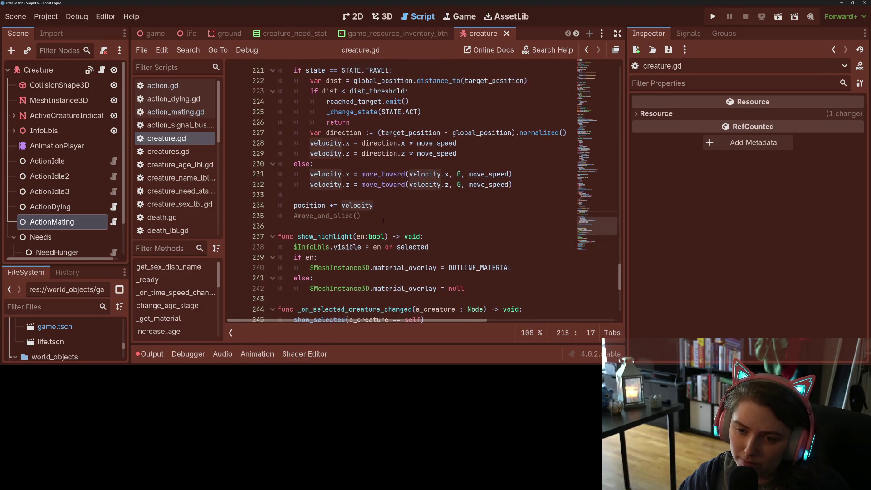
left_click(377, 206)
key("Return")
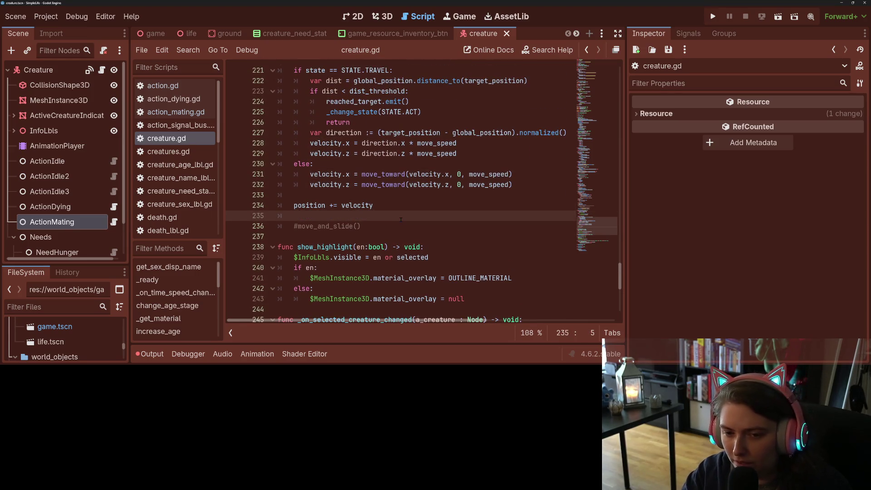
type("po")
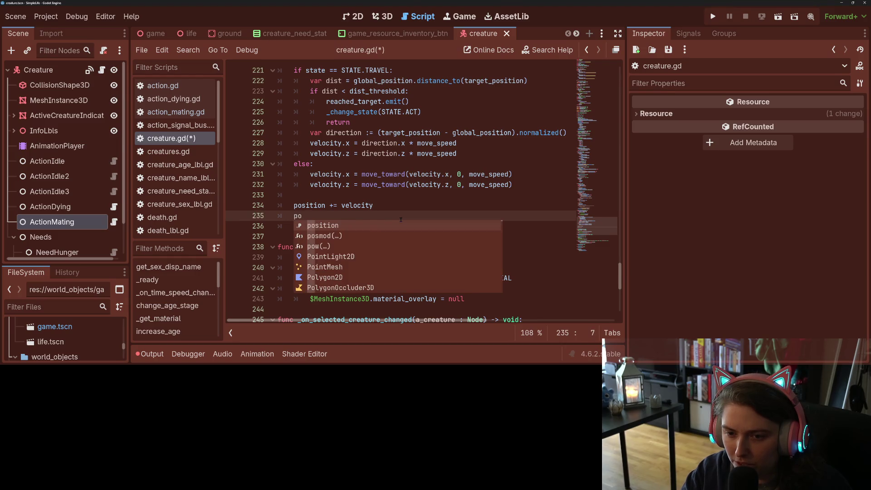
key("Return")
type(".y = clampf(position.y, 0,")
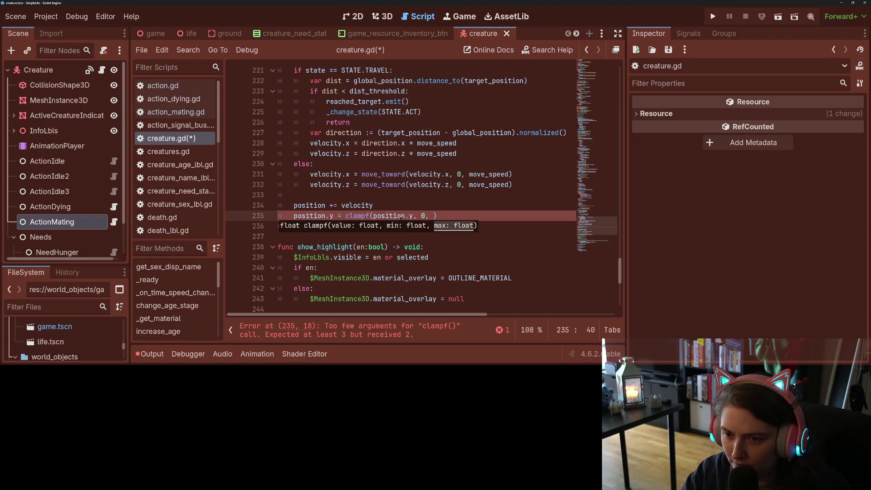
scroll(422, 190, "up", 7)
scroll(422, 190, "down", 9)
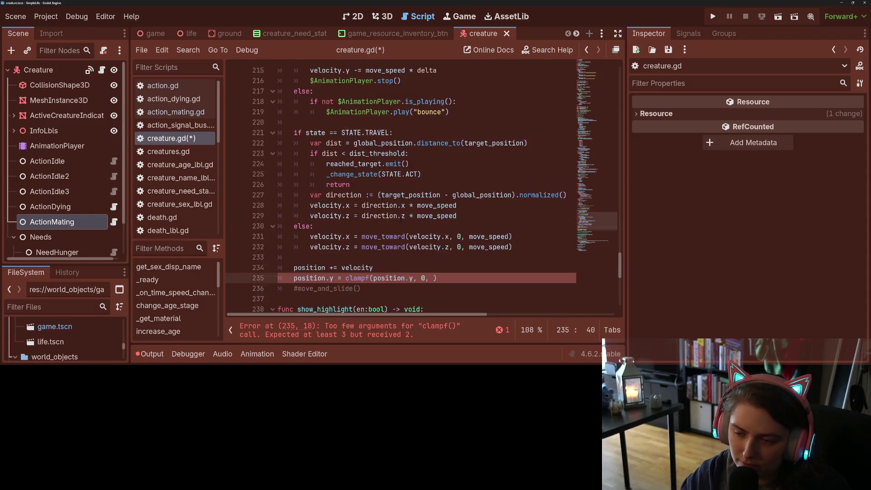
scroll(426, 247, "up", 3)
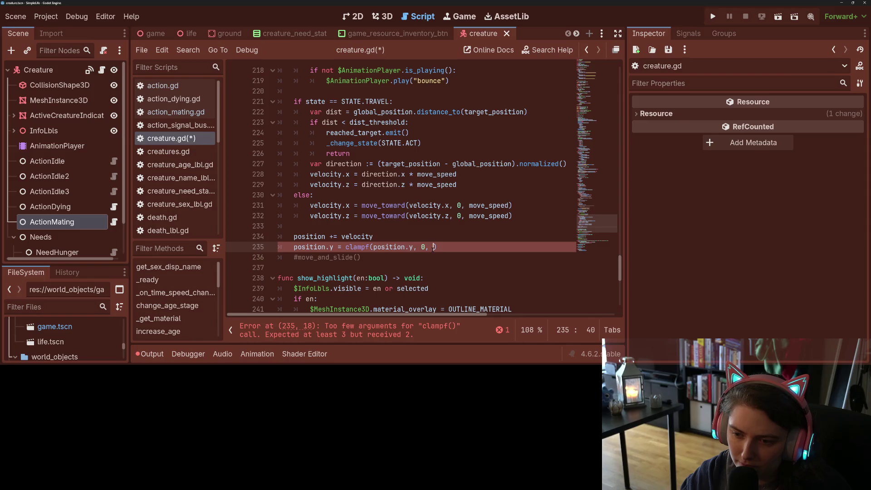
type("00")
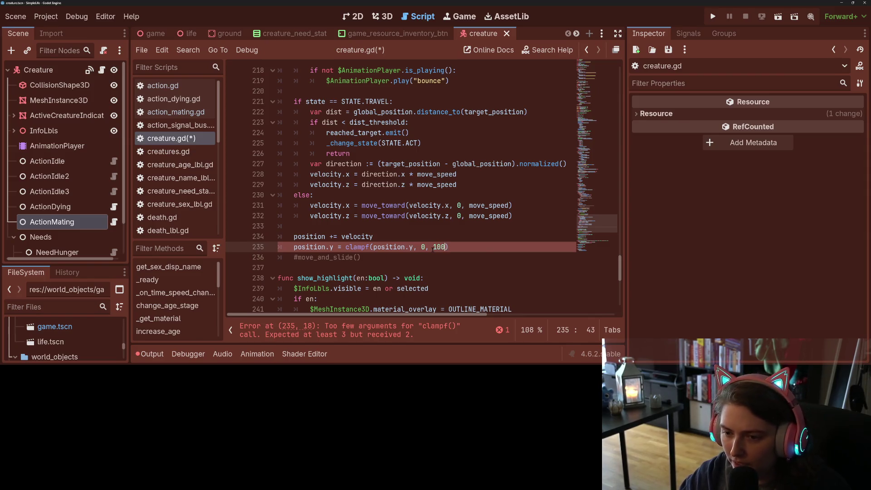
key("ctrl+s")
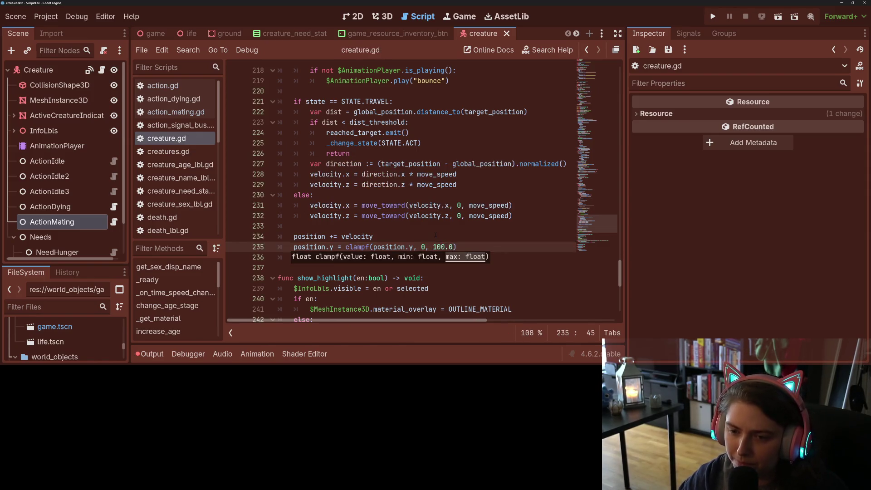
Step: Run the project to test the clamped height movement
left_click(432, 228)
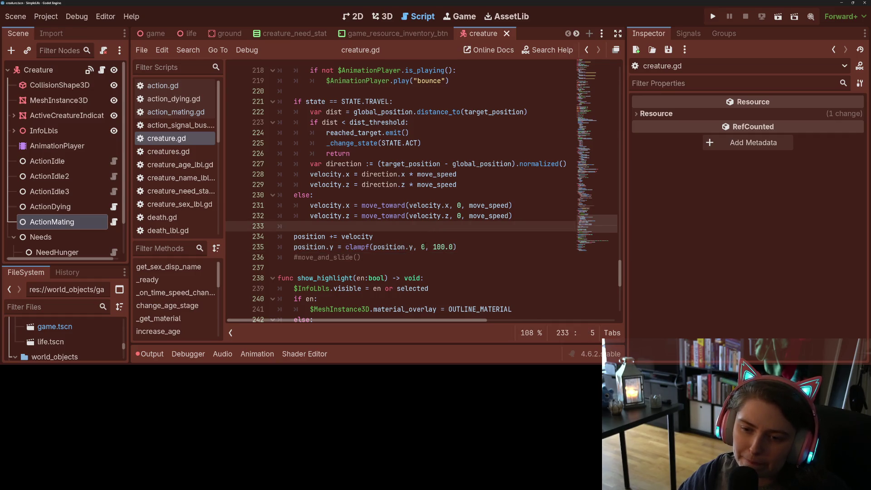
scroll(427, 245, "down", 2)
scroll(454, 240, "up", 3)
scroll(479, 236, "down", 3)
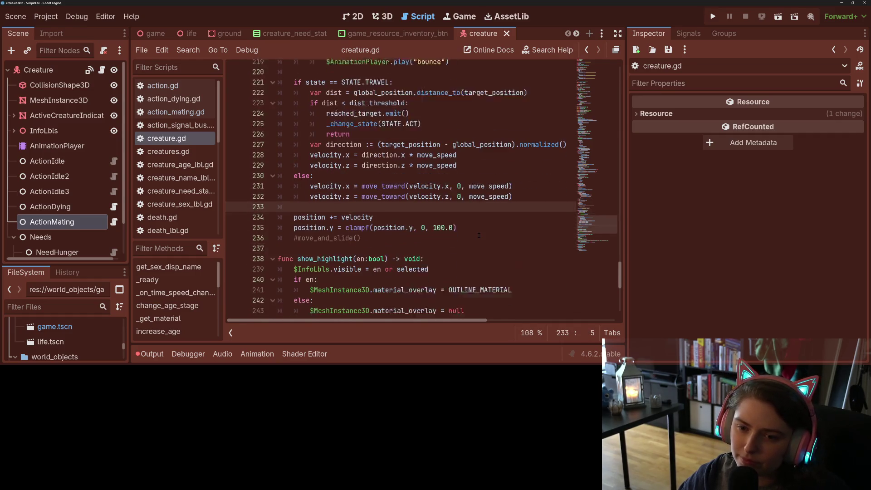
scroll(479, 235, "down", 1)
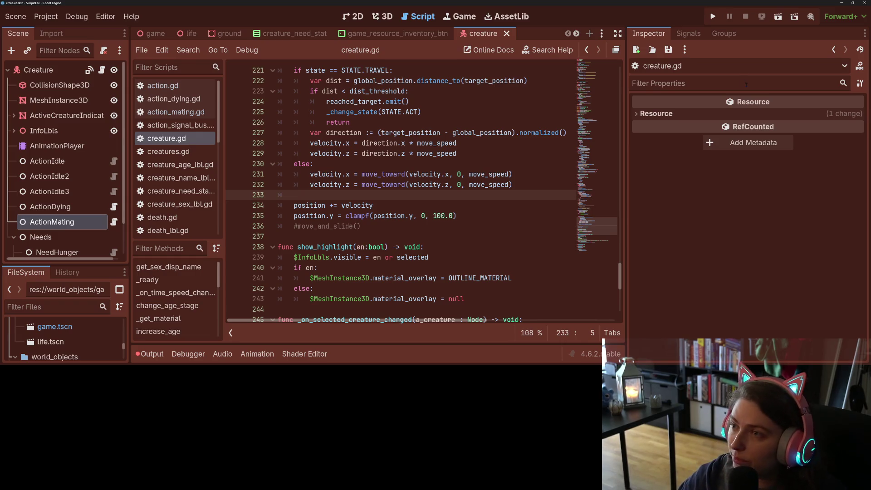
left_click(711, 17)
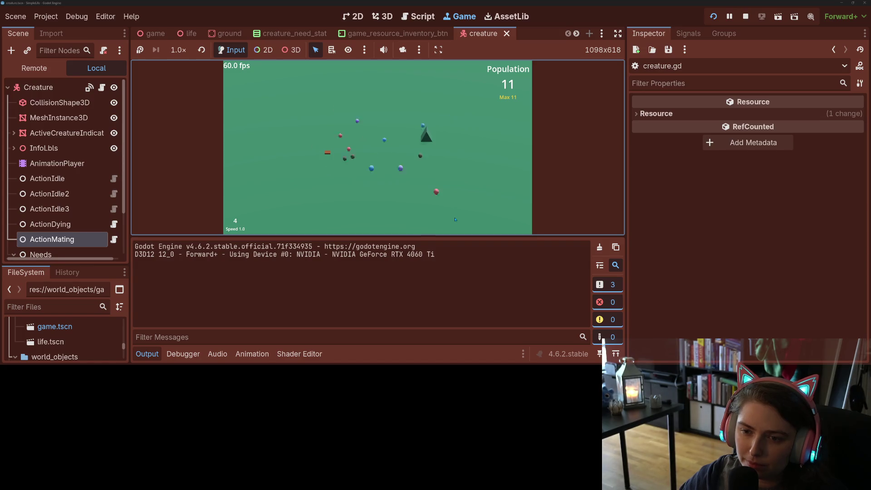
Step: Reset the simulation speed to 1.0 with the 1 key, then stop the game
key("1")
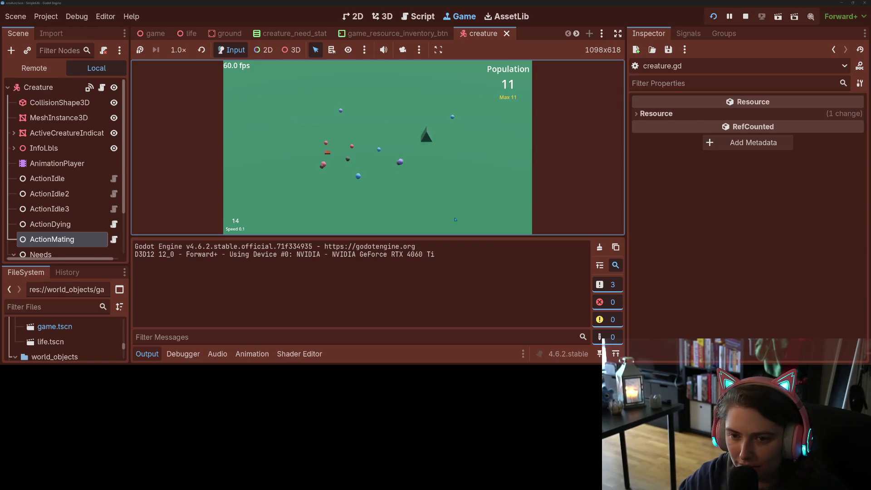
key("1")
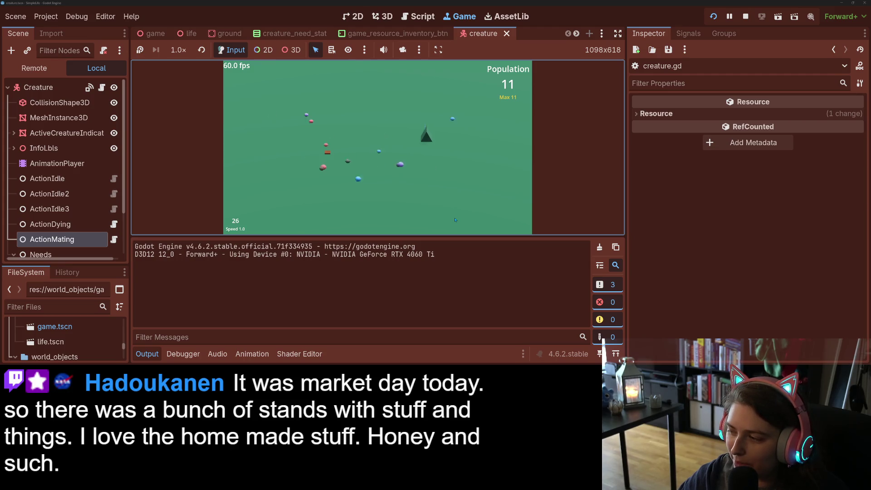
left_click(745, 16)
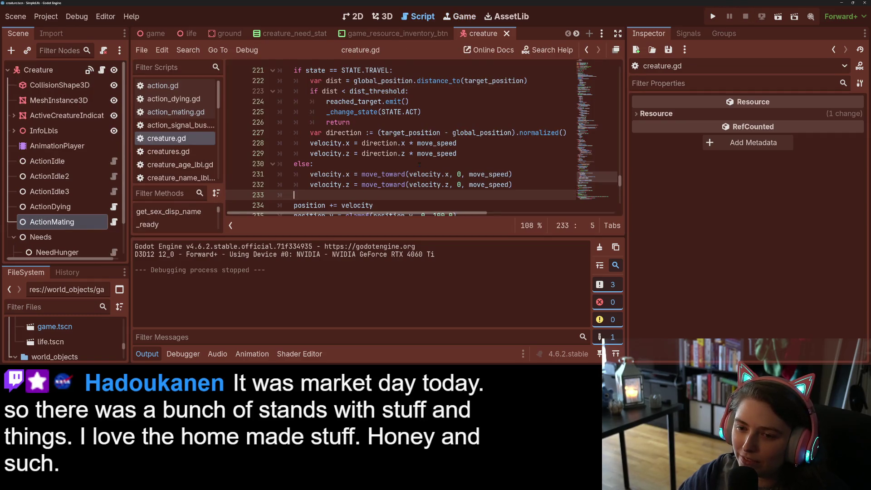
Step: Change the leading position on clampf line 235 to global_position and save
scroll(408, 165, "down", 2)
left_click(369, 165)
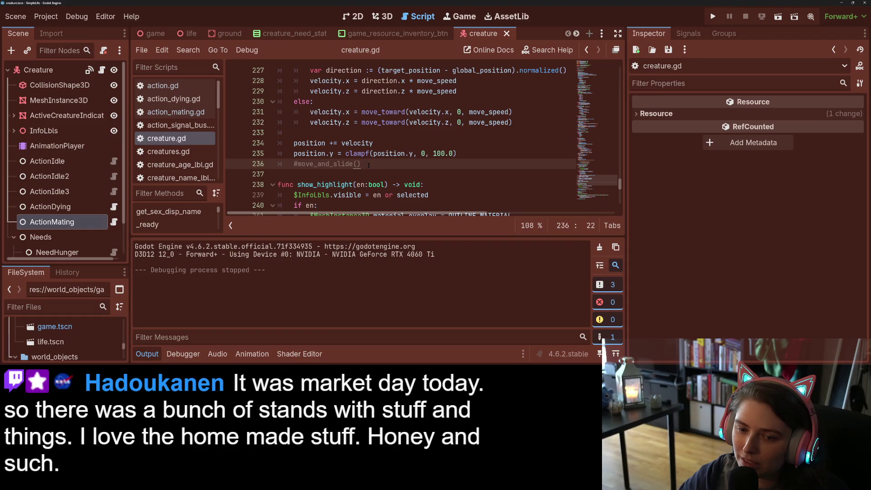
triple_click(368, 165)
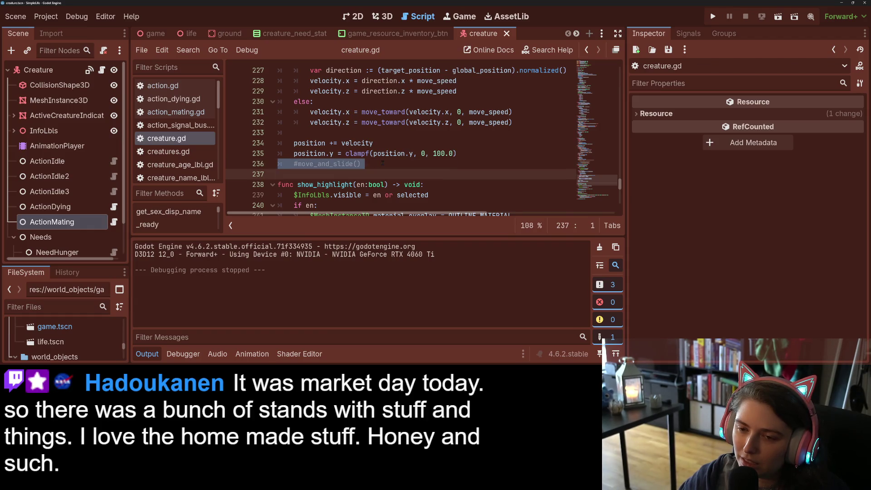
left_click(429, 154)
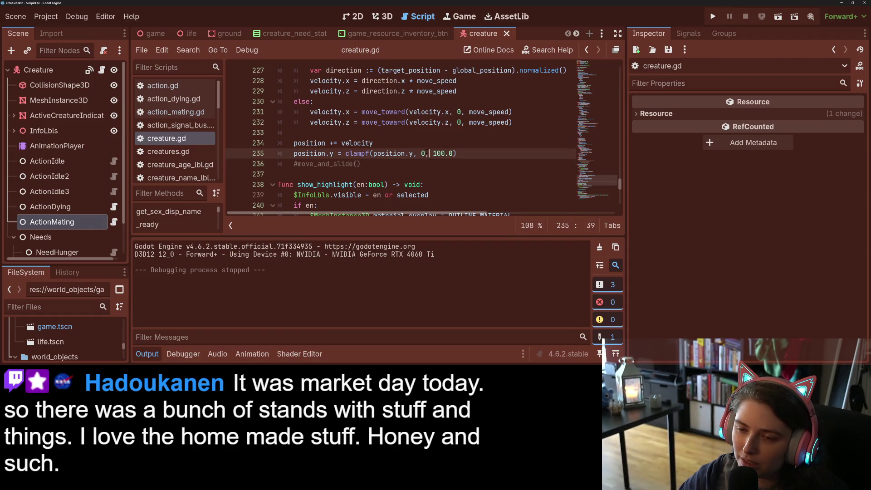
double_click(390, 154)
scroll(411, 162, "up", 2)
scroll(363, 149, "down", 3)
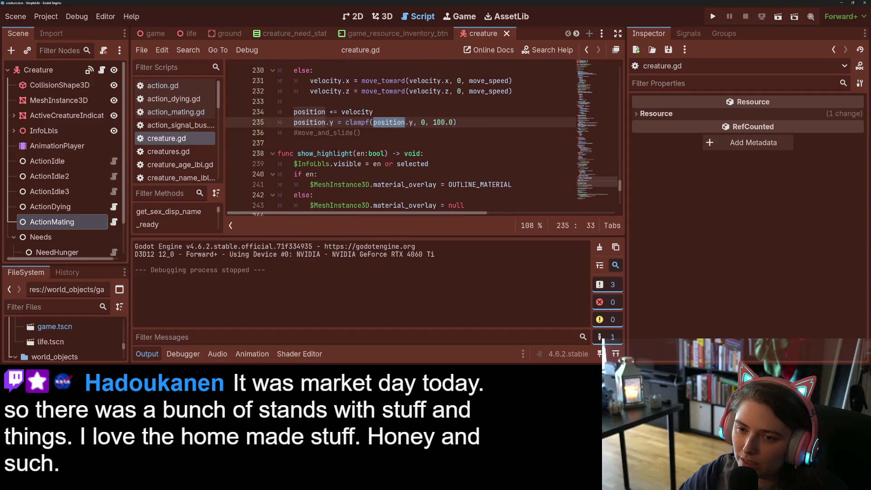
key("Home")
type("global")
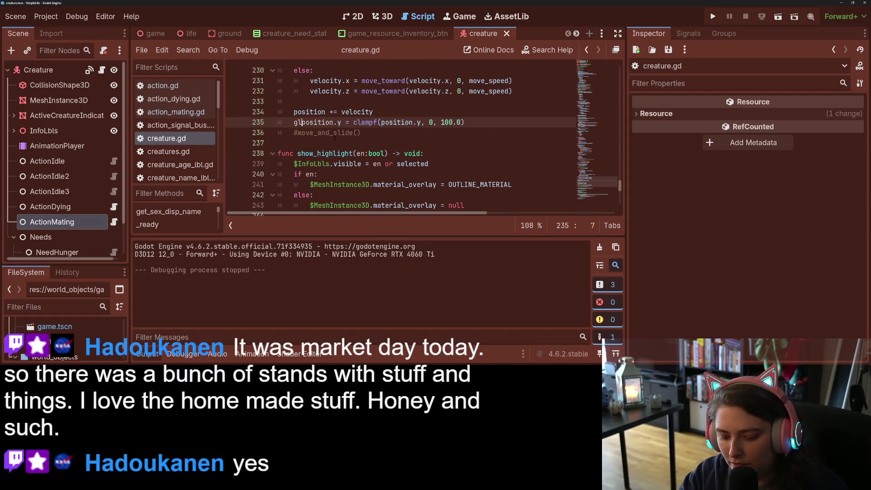
key("ctrl+s")
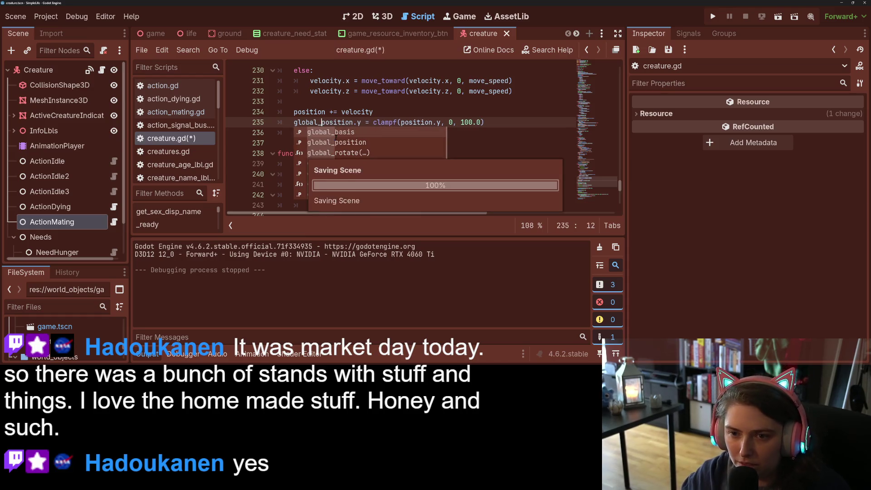
left_click(335, 142)
Step: Paste global_position into line 234 and the clampf argument, then save
key("ctrl+c")
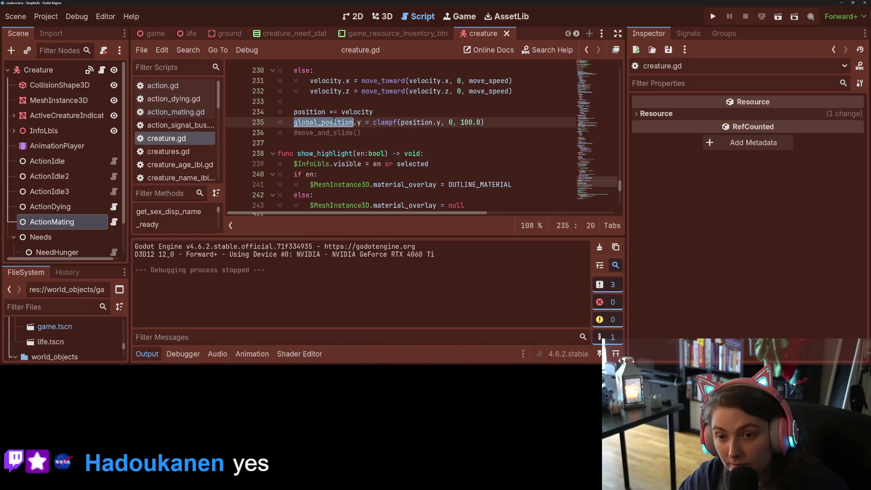
key("Up")
key("Home")
key("ctrl+shift+Right")
key("ctrl+v")
scroll(343, 125, "up", 5)
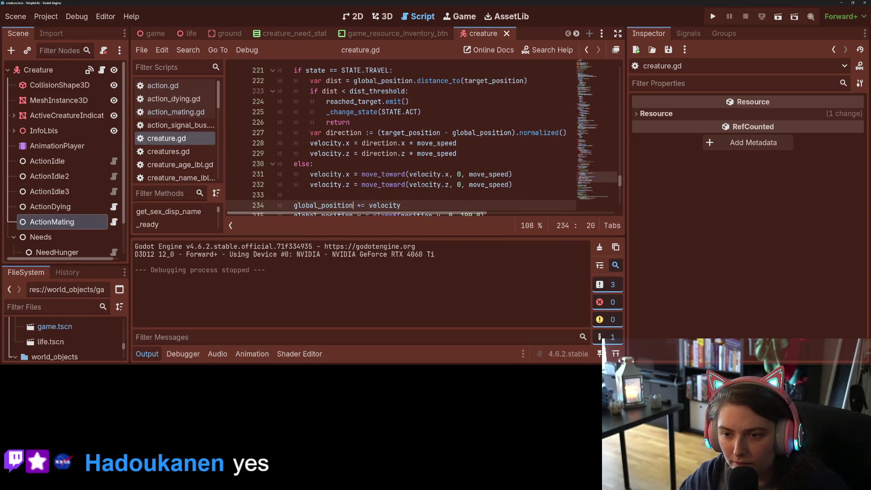
scroll(363, 136, "down", 4)
left_click(421, 154)
double_click(421, 153)
key("ctrl+v")
key("ctrl+s")
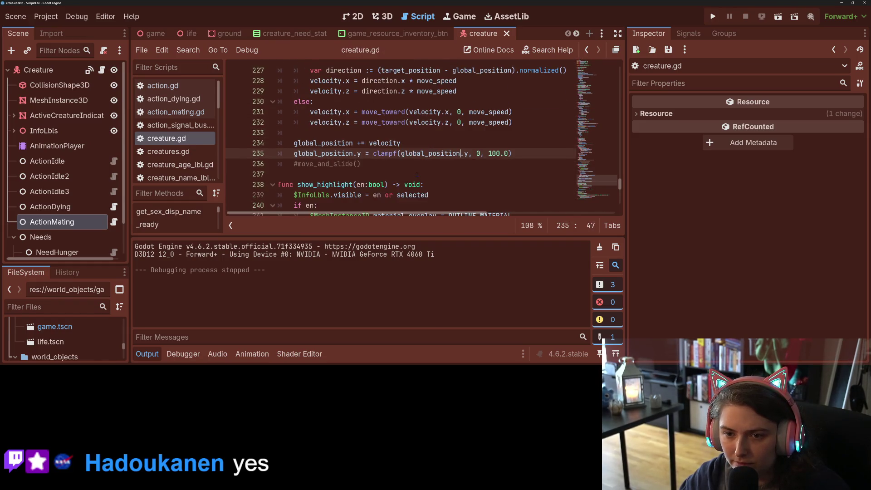
Step: Use global_position in the line 214 is_zero_approx check, save, hide the log, and run
scroll(362, 150, "up", 5)
scroll(363, 145, "up", 3)
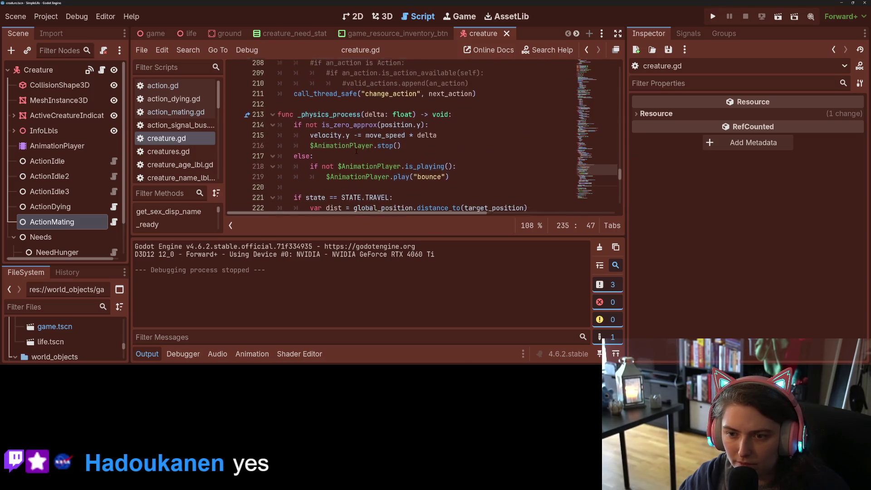
scroll(385, 127, "down", 2)
double_click(390, 122)
key("ctrl+v")
key("ctrl+s")
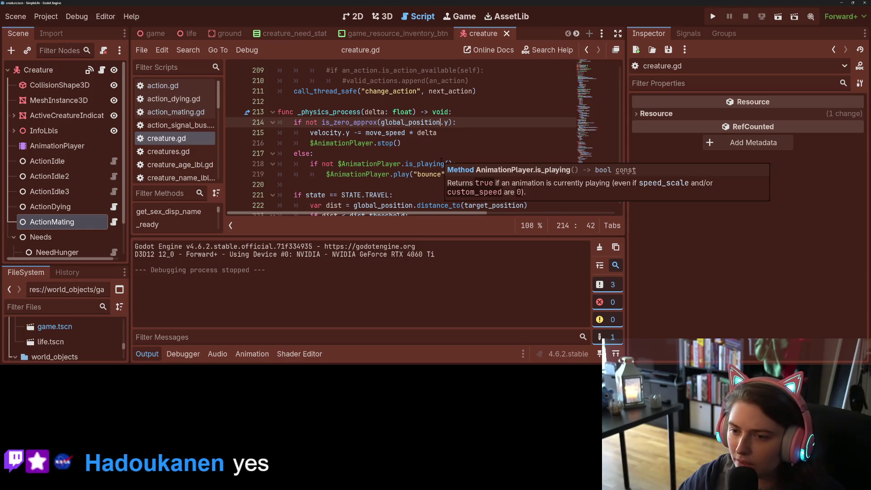
scroll(442, 159, "down", 2)
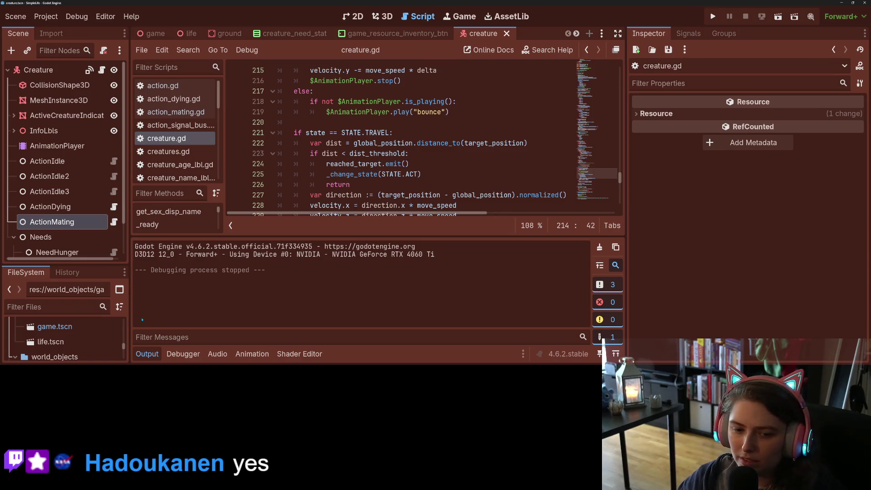
key("ctrl+j")
left_click(712, 17)
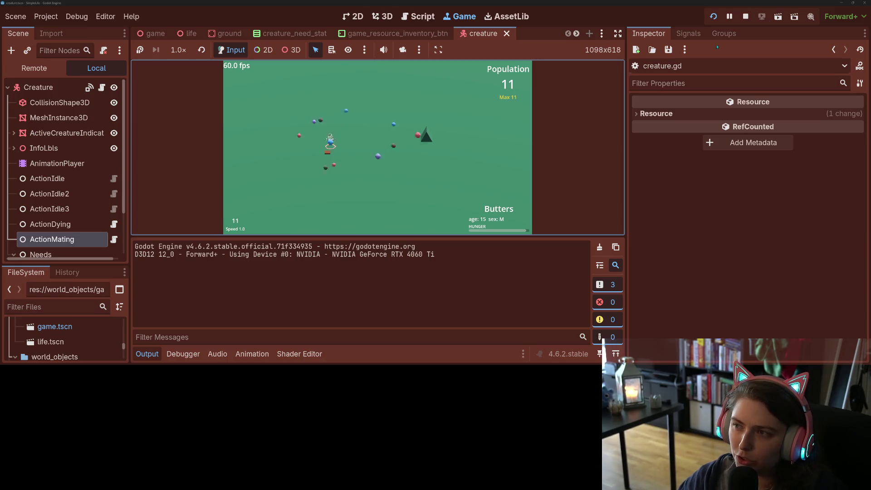
Step: Stop the test run and hide the bottom Output panel
left_click(746, 17)
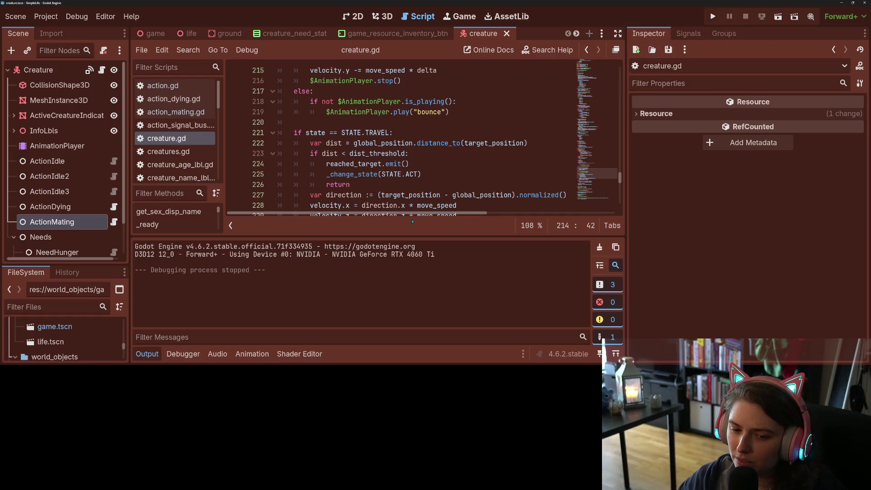
key("ctrl+j")
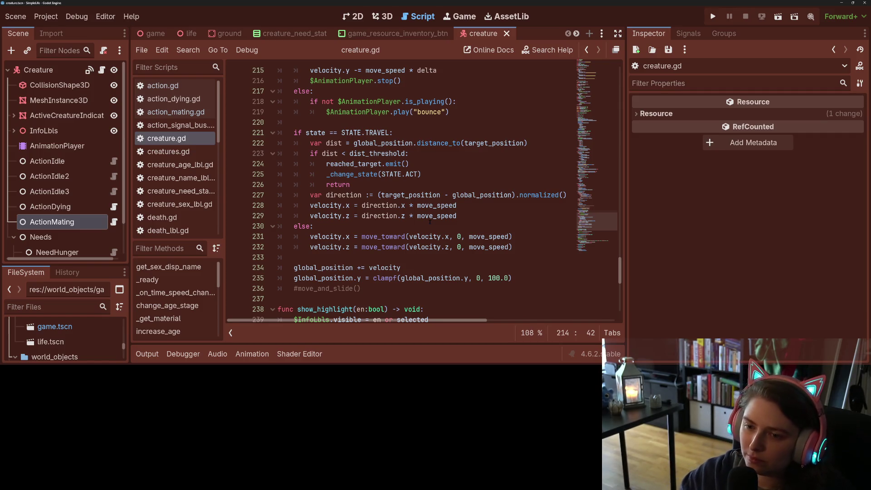
Step: Change line 214's is_zero_approx(global_position.y) check to global_position.y < 0.1 and save
scroll(429, 222, "up", 4)
scroll(415, 235, "down", 3)
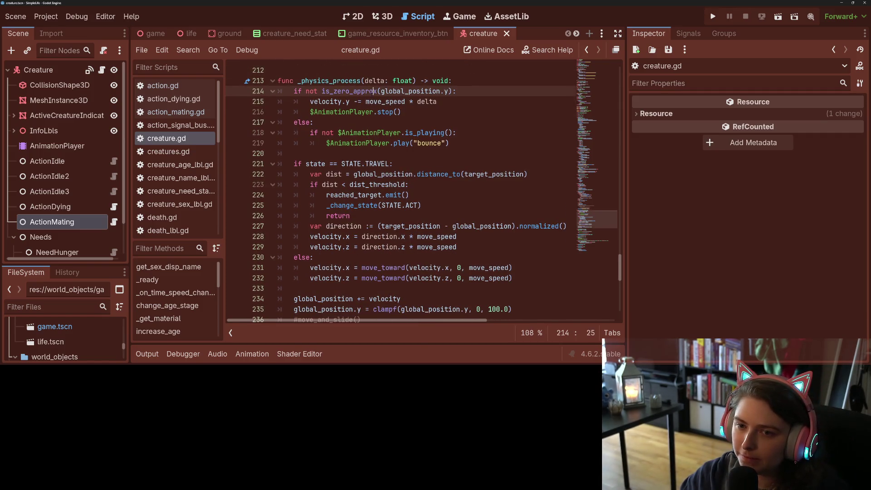
double_click(374, 91)
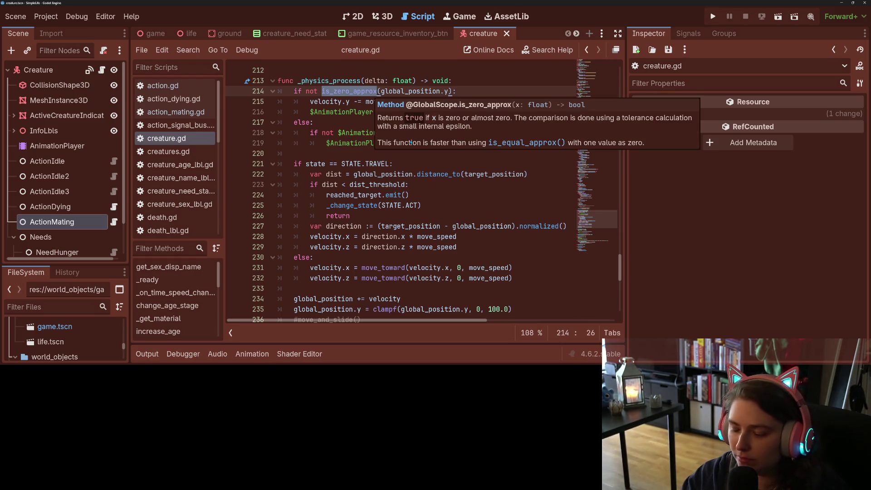
key("BackSpace")
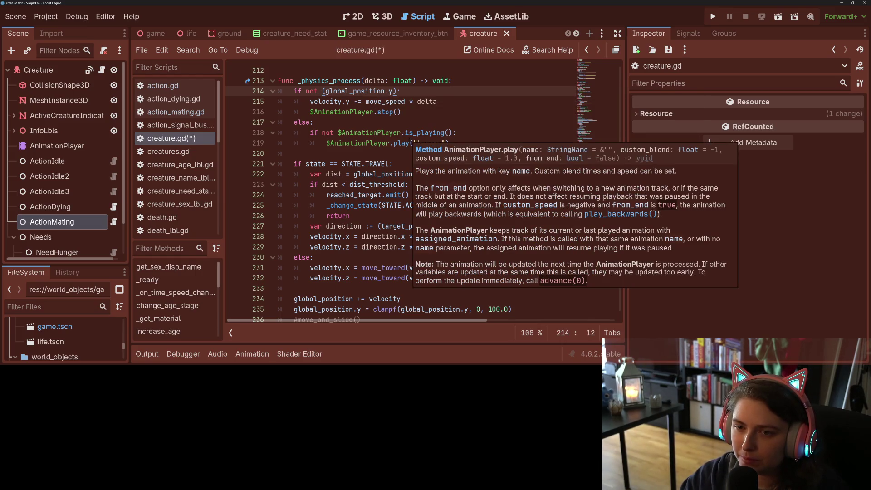
key("Delete")
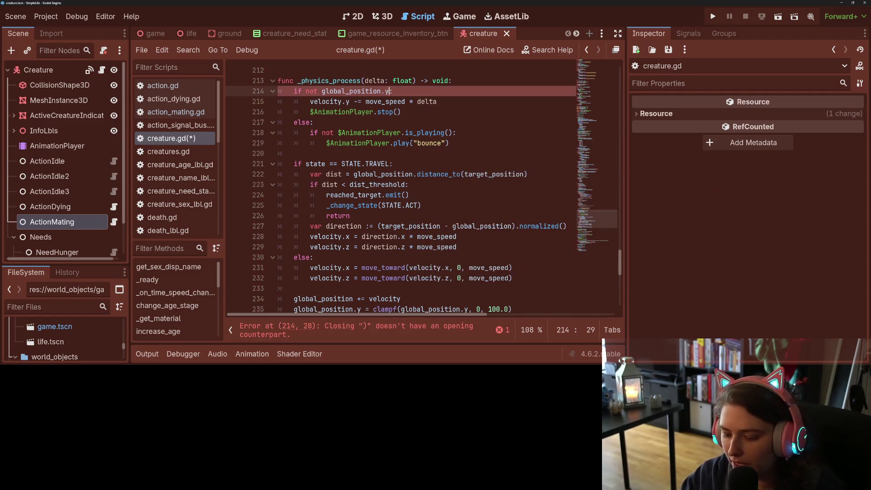
left_click(393, 91)
key("BackSpace")
type("< 0.")
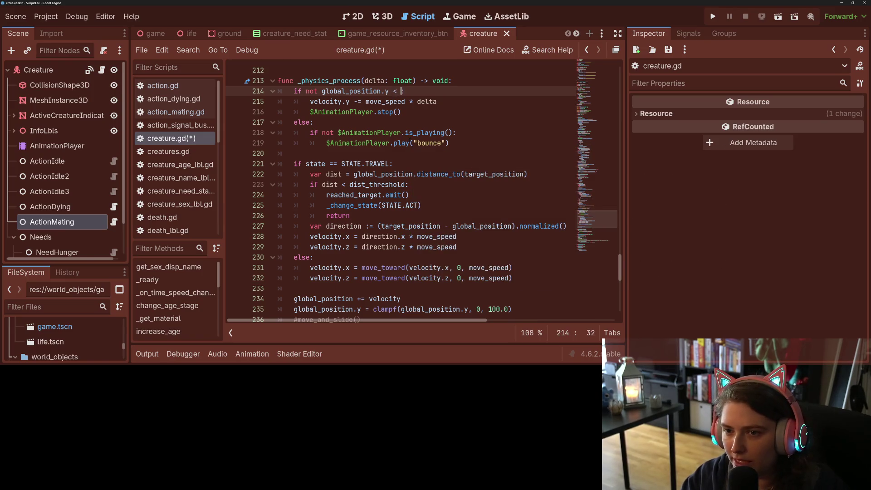
type("1")
key("ctrl+s")
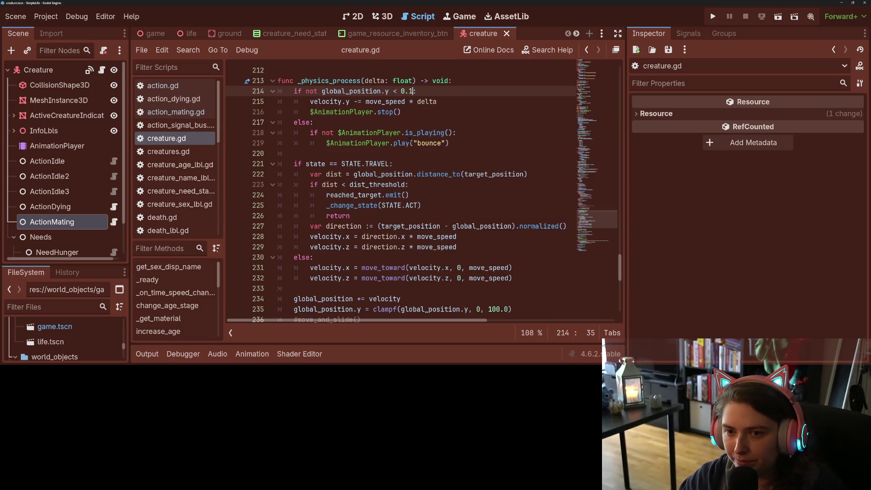
Step: Run the game to test the new ground check, showing population 11
left_click(429, 102)
left_click(421, 112)
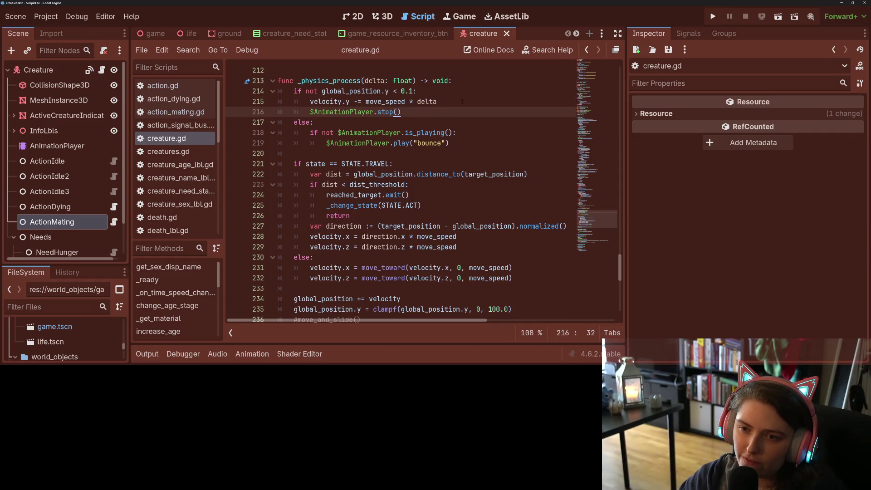
left_click(713, 16)
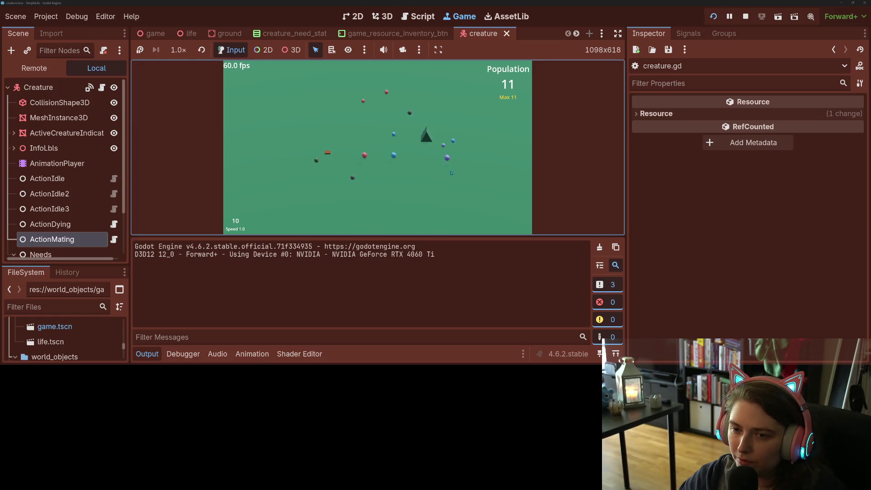
Step: Stop the game and add velocity.y = 0 inside the else: branch on line 218
left_click(747, 16)
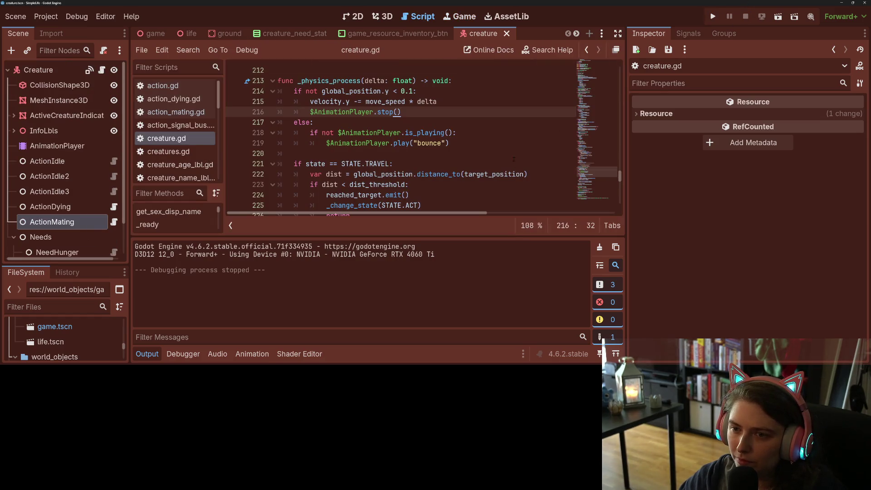
double_click(363, 90)
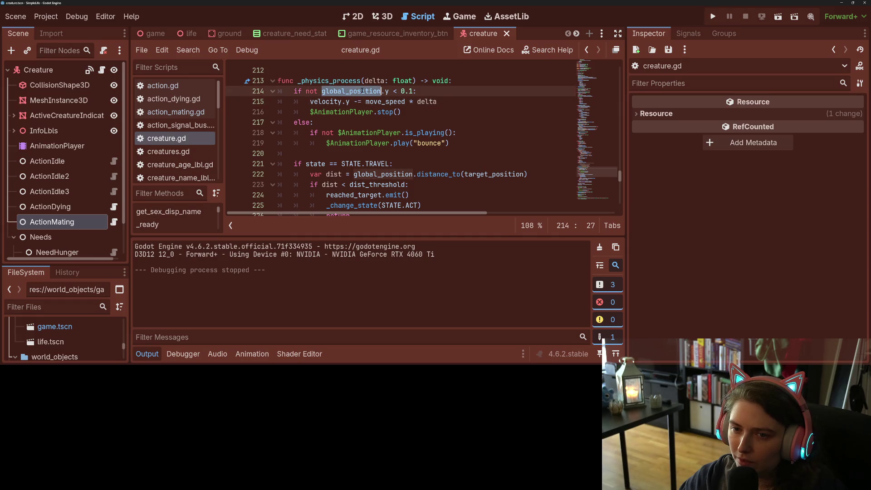
left_click(341, 122)
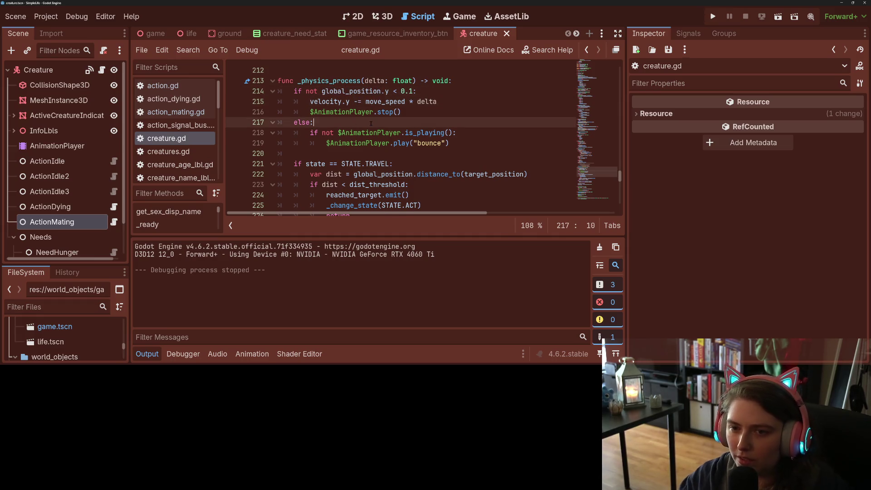
key("Return")
type("ve")
key("Return")
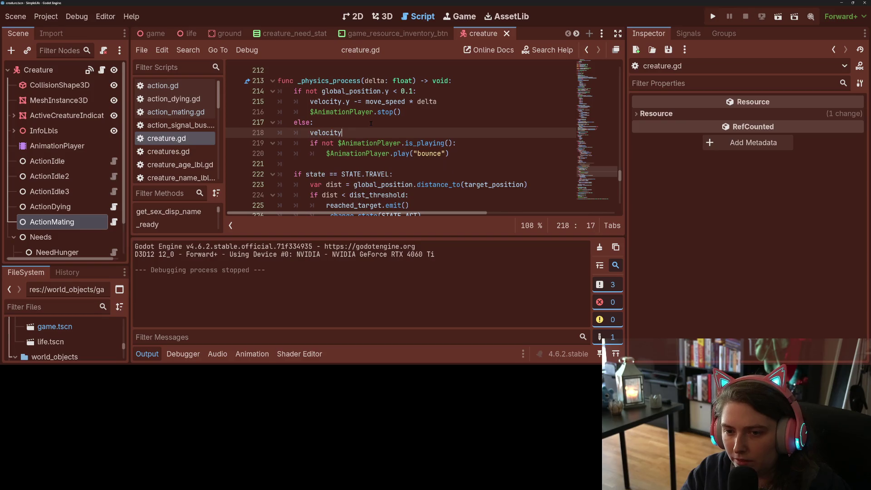
type("= 0")
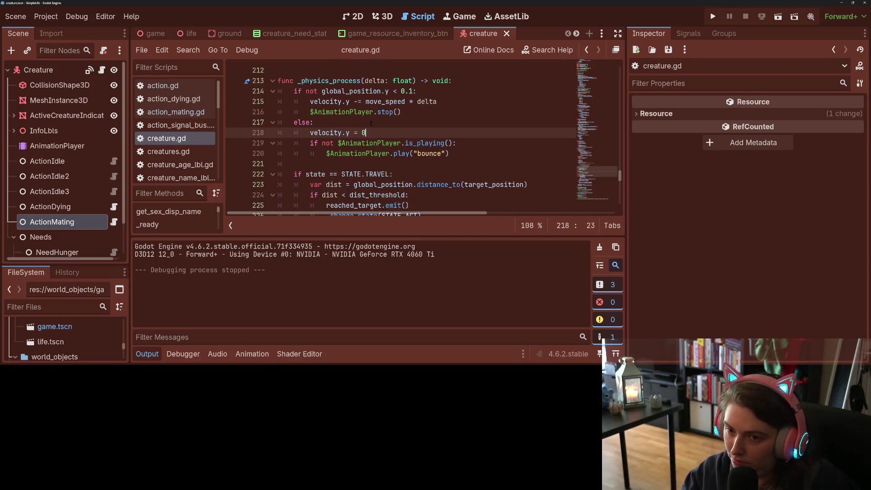
Step: Run the game to test the change with population 11, then stop it
scroll(371, 124, "down", 3)
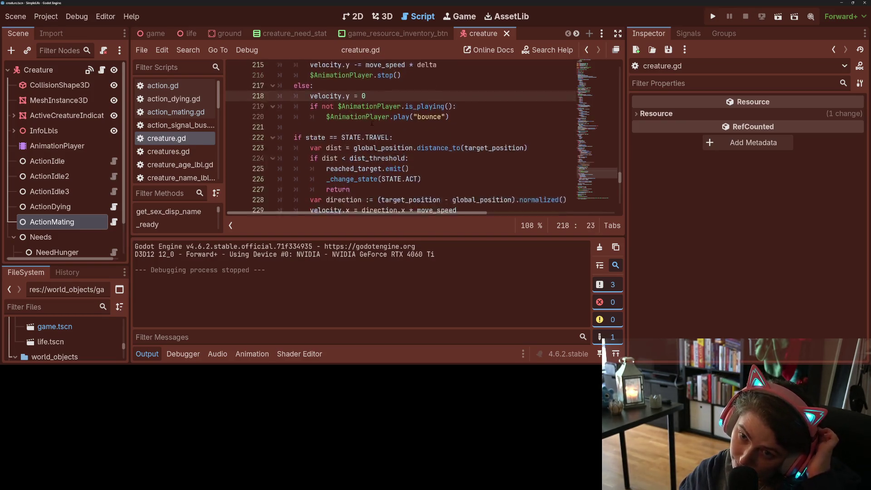
left_click(714, 17)
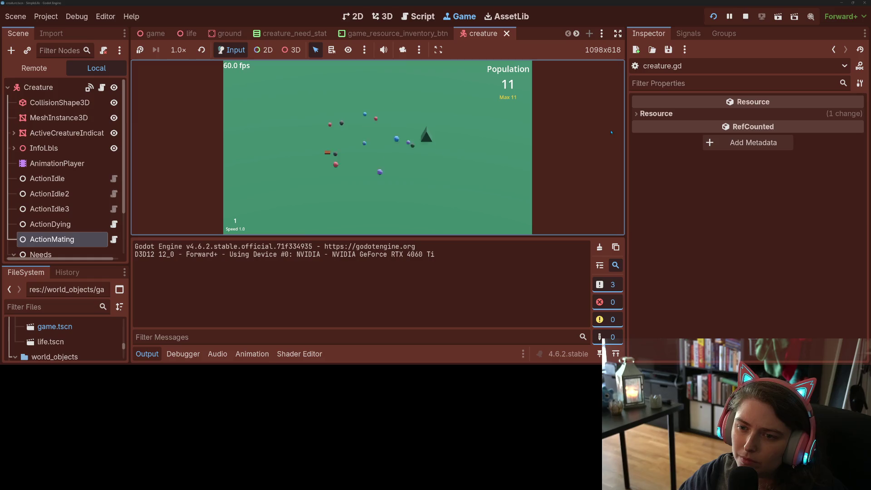
left_click(746, 16)
Step: Delete the velocity.y = 0 line from the else branch
scroll(400, 136, "down", 2)
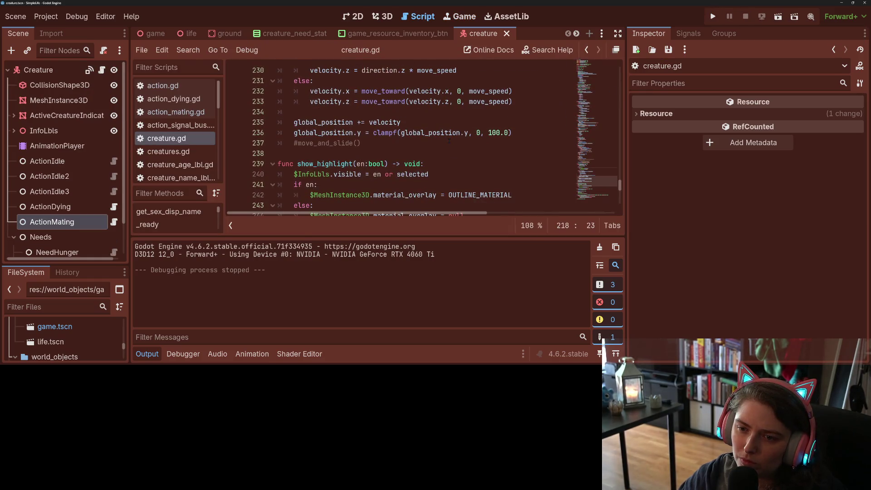
double_click(391, 154)
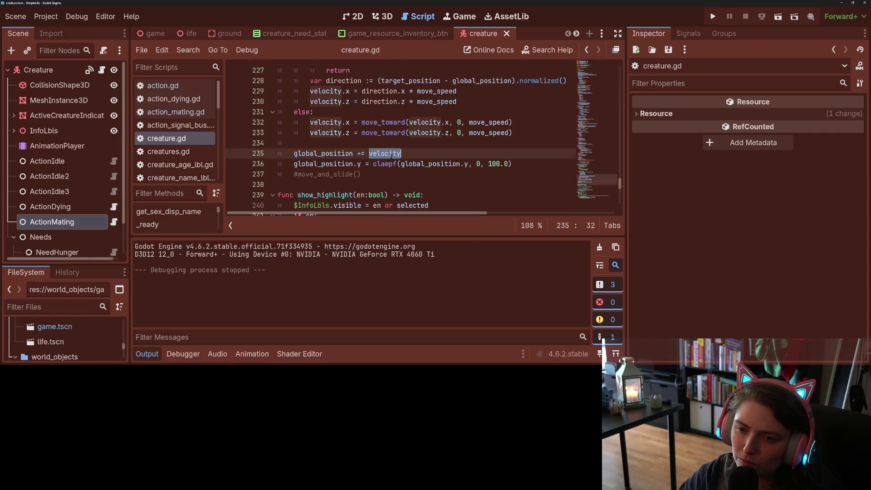
left_click(374, 164)
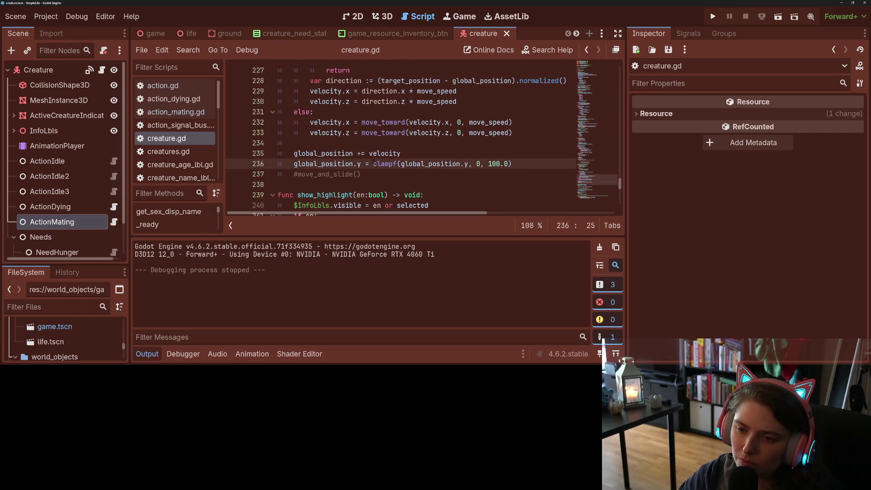
scroll(345, 177, "up", 3)
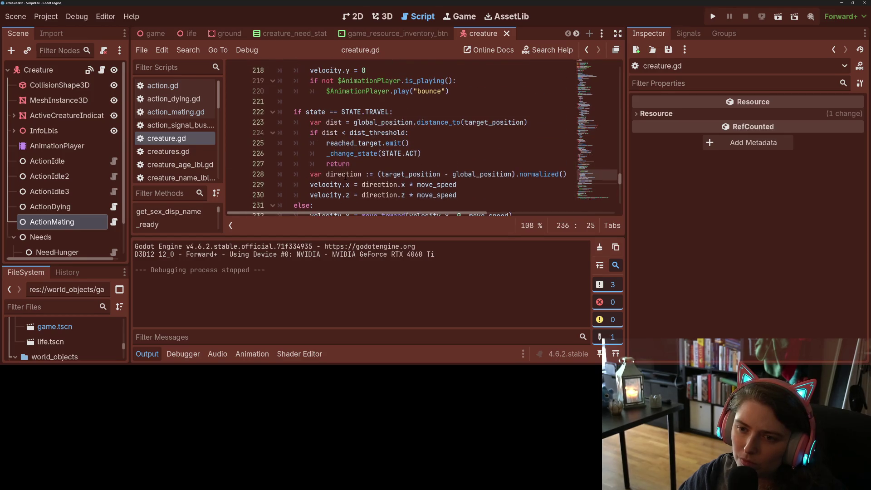
scroll(344, 177, "down", 2)
scroll(345, 177, "up", 4)
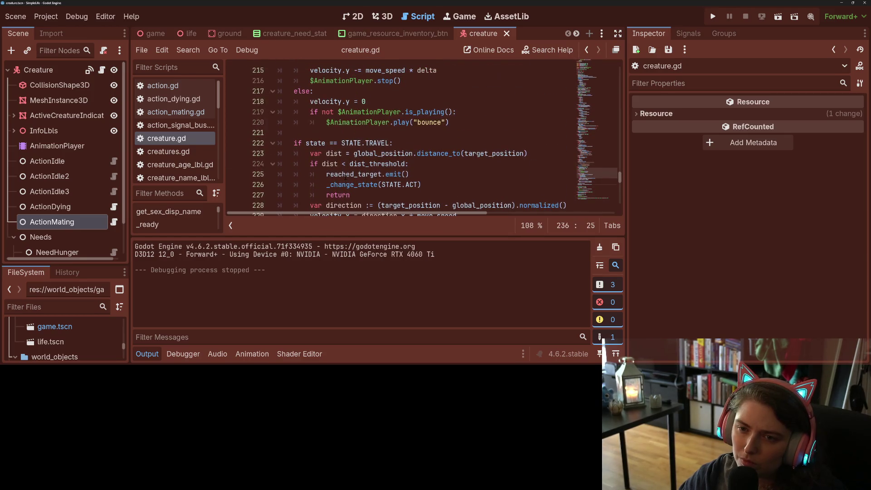
scroll(345, 177, "up", 2)
scroll(345, 177, "down", 3)
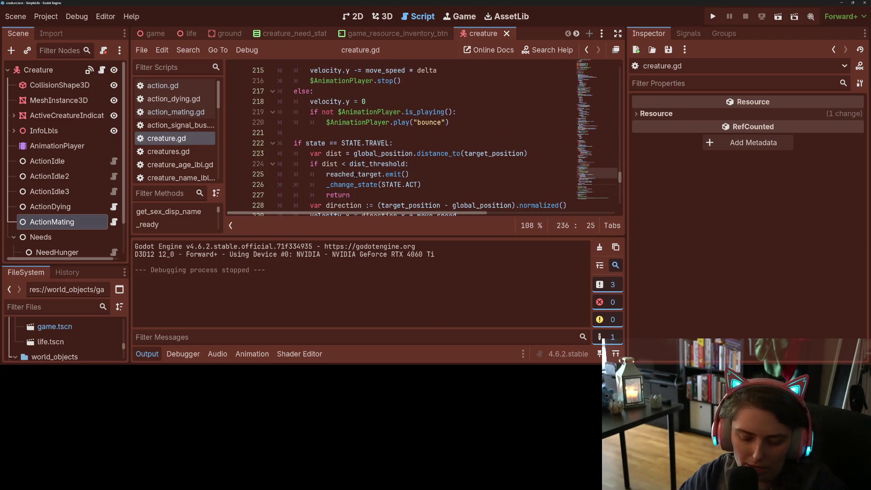
left_click(366, 101)
key("BackSpace")
key("BackSpace")
key("BackSpace")
Step: Undo the global_position, clampf and line 214 condition edits, leaving position += velocity
key("Up")
key("Up")
key("Up")
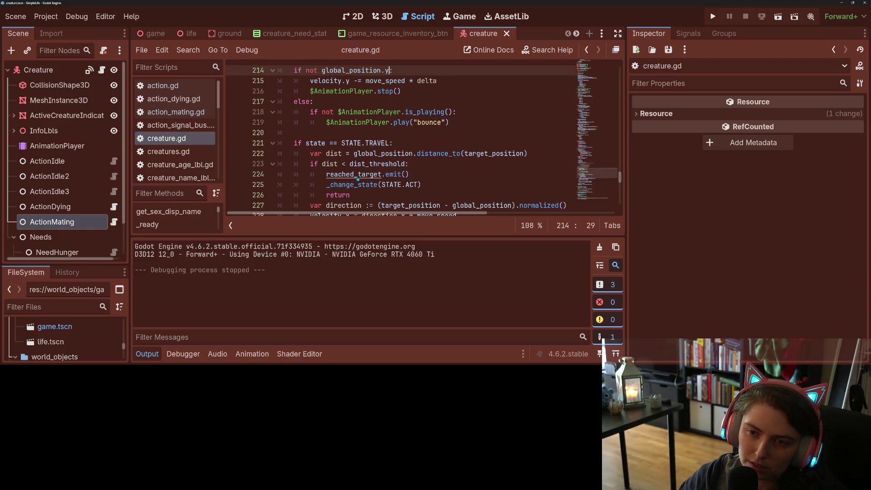
key("ctrl+shift+Left")
key("ctrl+d")
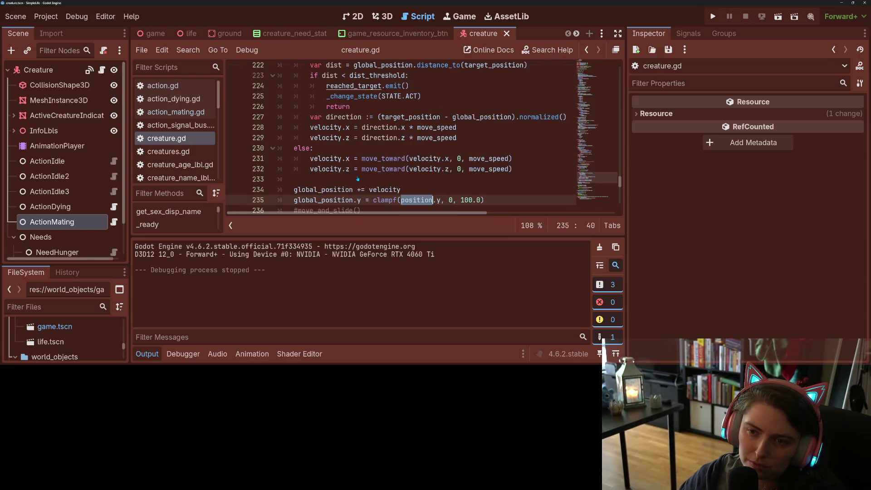
key("ctrl+z")
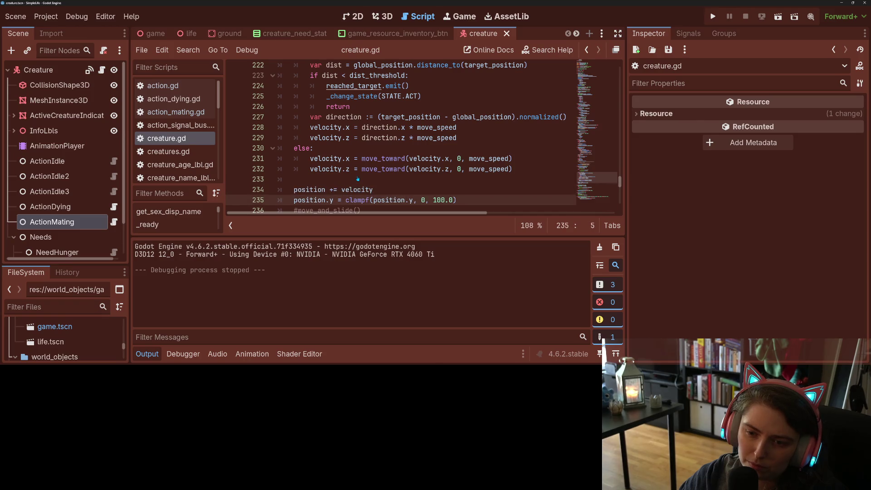
key("ctrl+z")
key("BackSpace")
key("BackSpace")
key("BackSpace")
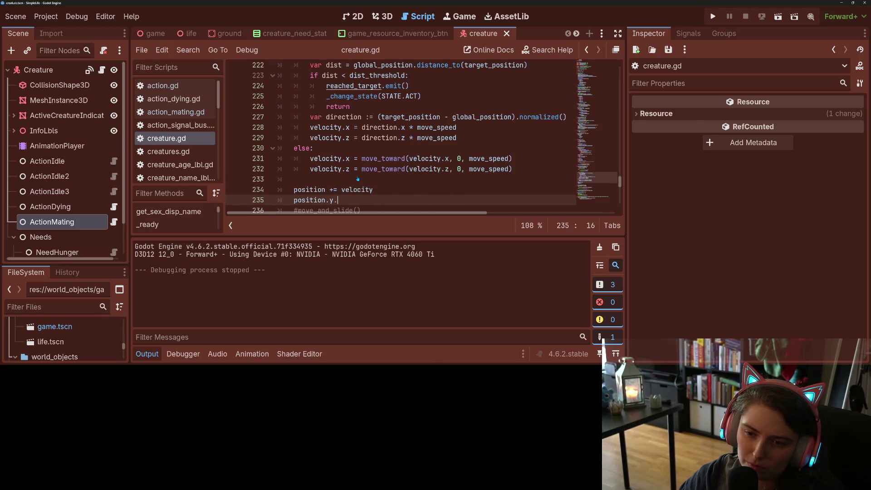
key("ctrl+z")
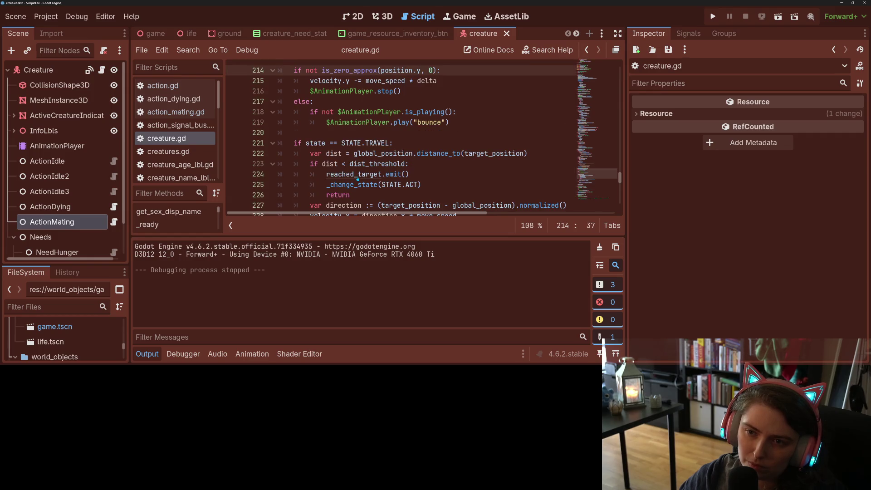
key("ctrl+z")
key("ctrl+z")
key("ctrl+z")
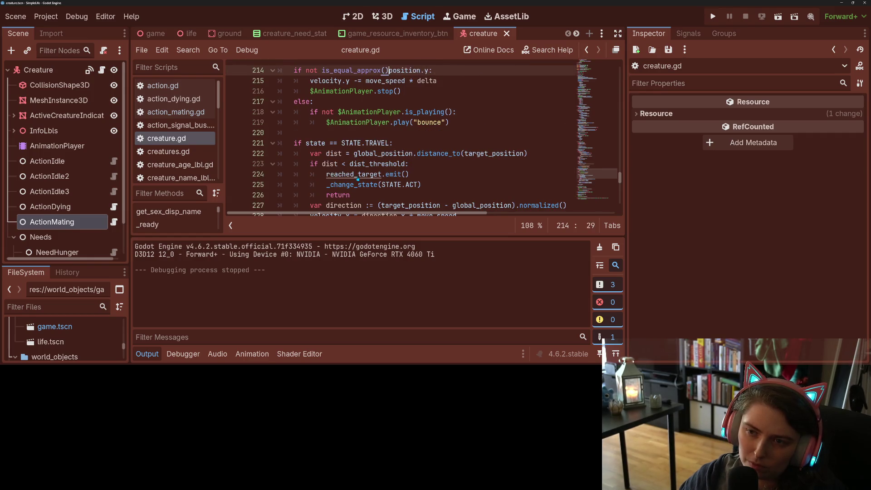
key("ctrl+z")
key("ctrl+z")
key("ctrl+z")
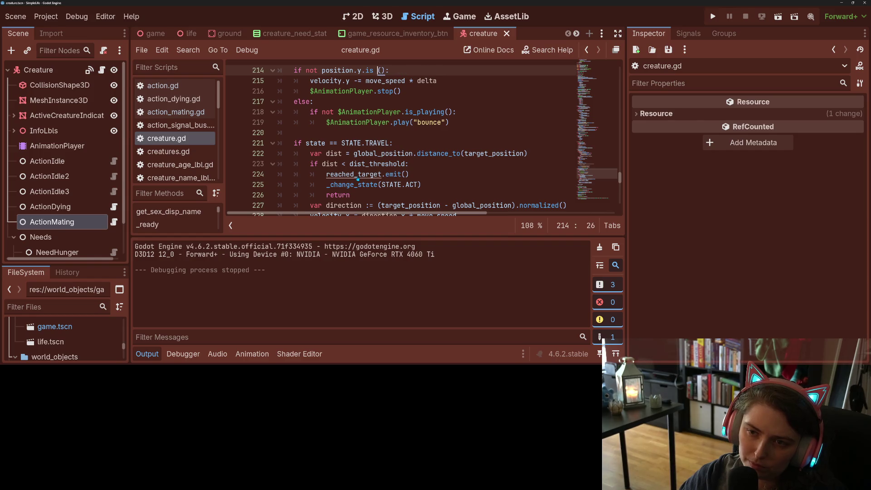
key("ctrl+z")
key("ctrl+z")
key("ctrl+z")
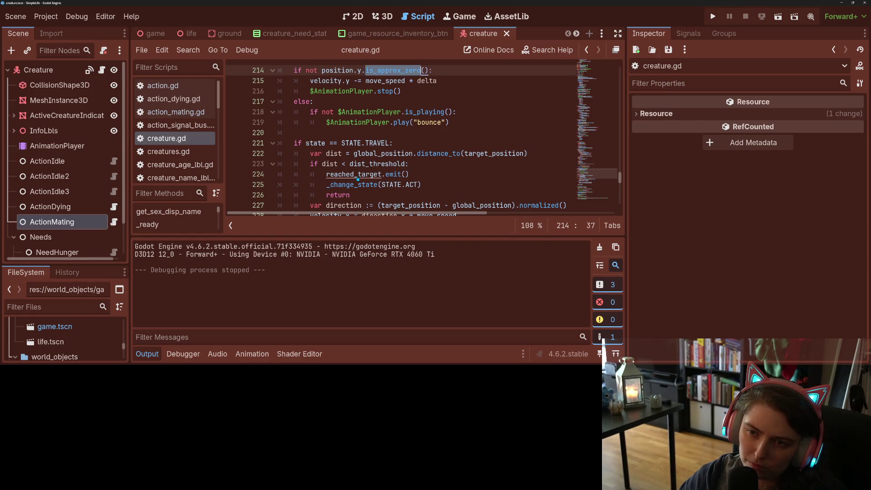
key("ctrl+z")
key("ctrl+z")
key("ctrl+z")
key("ctrl+z")
key("ctrl+z")
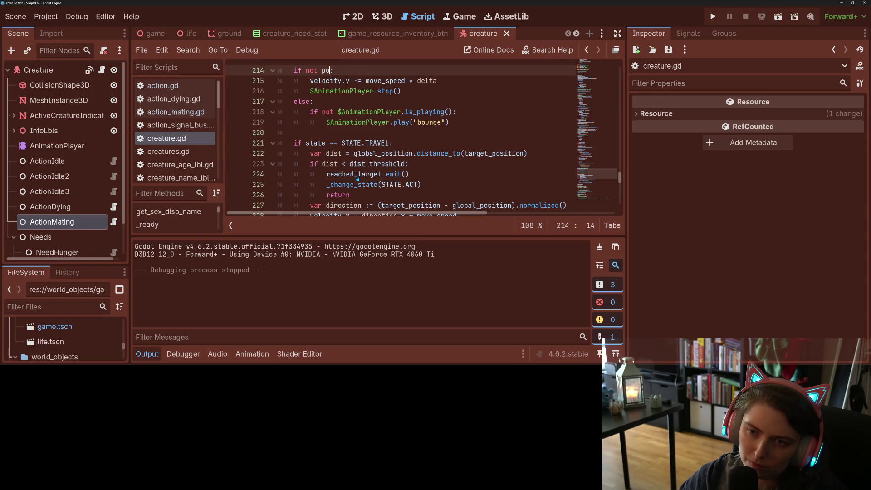
key("ctrl+z")
key("ctrl+z")
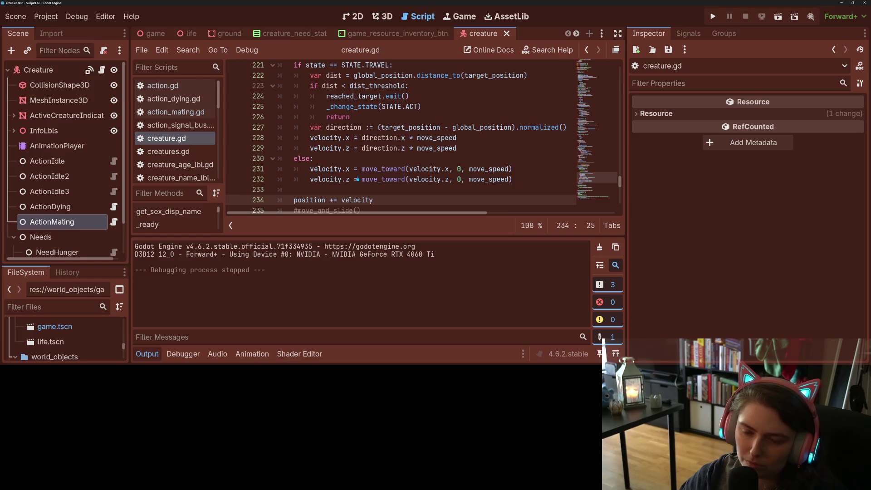
Step: Replace position += velocity with the uncommented move_and_slide() call
left_click(368, 172)
key("ctrl+s")
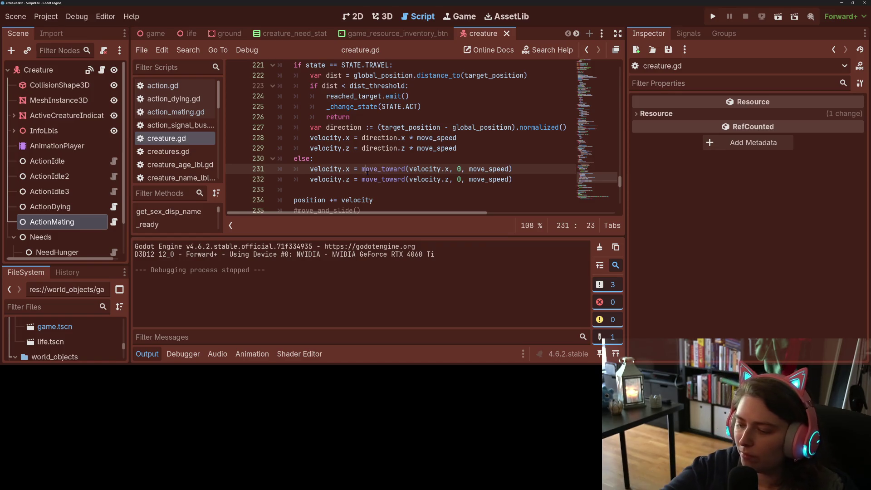
scroll(367, 169, "down", 2)
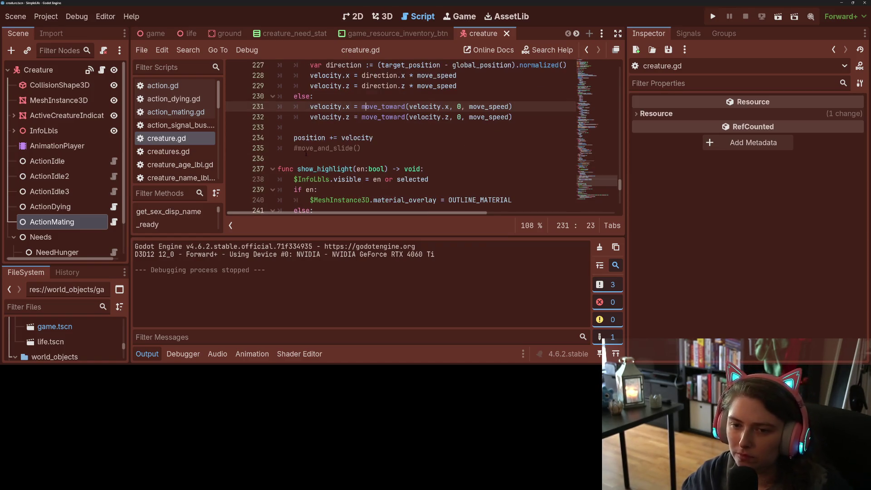
left_click_drag(297, 148, 295, 137)
key("Delete")
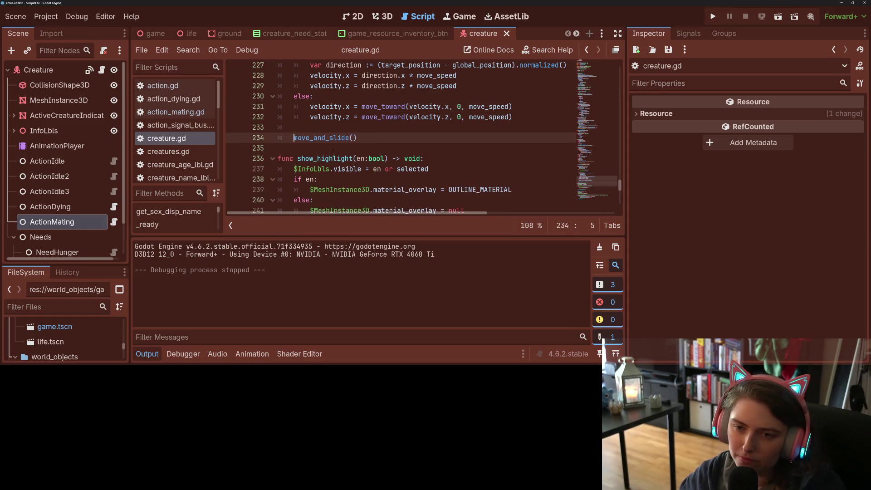
Step: Save creature.gd and run the game, showing population 11
key("ctrl+s")
scroll(295, 138, "up", 3)
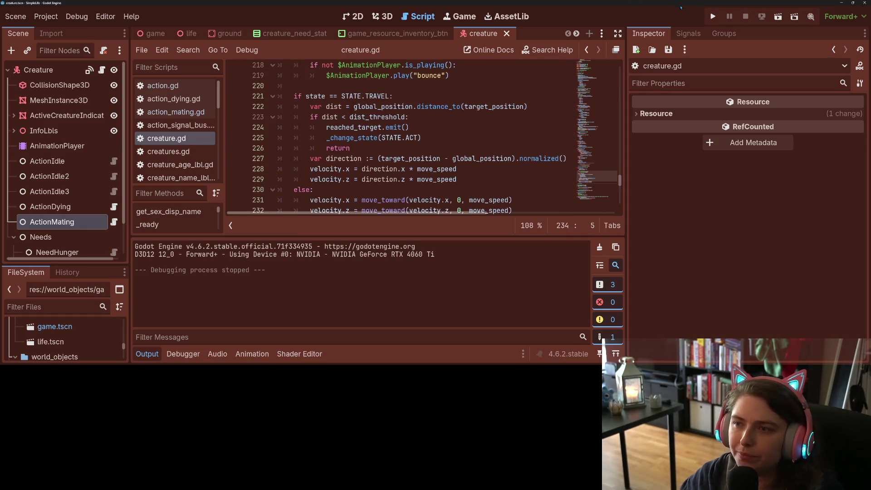
left_click(713, 16)
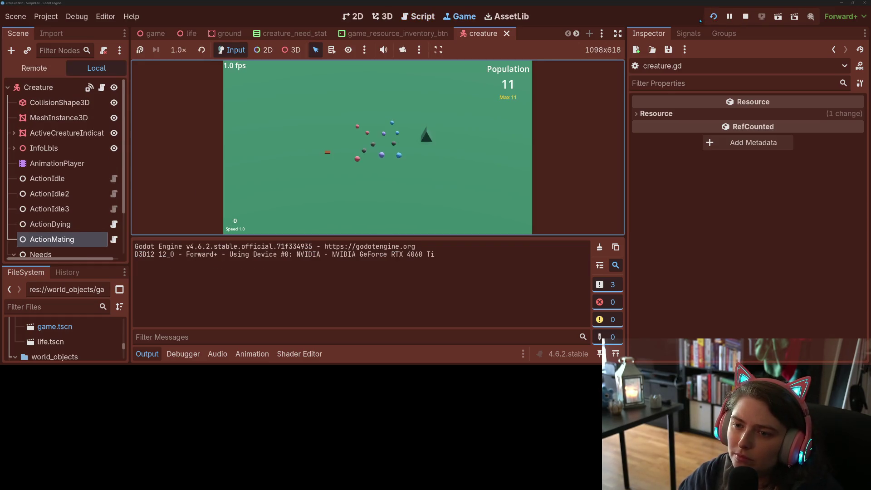
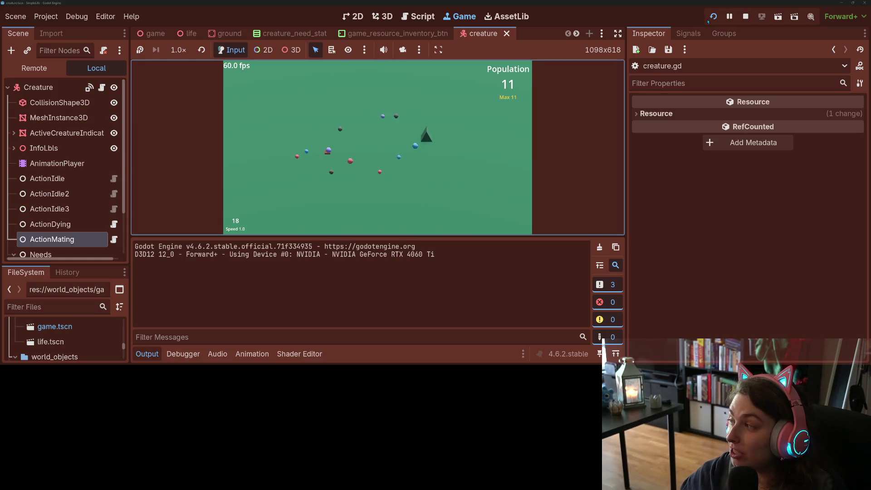
Step: Stop the running game and give creature.gd a taller code view, with the caret on line 236
left_click(744, 17)
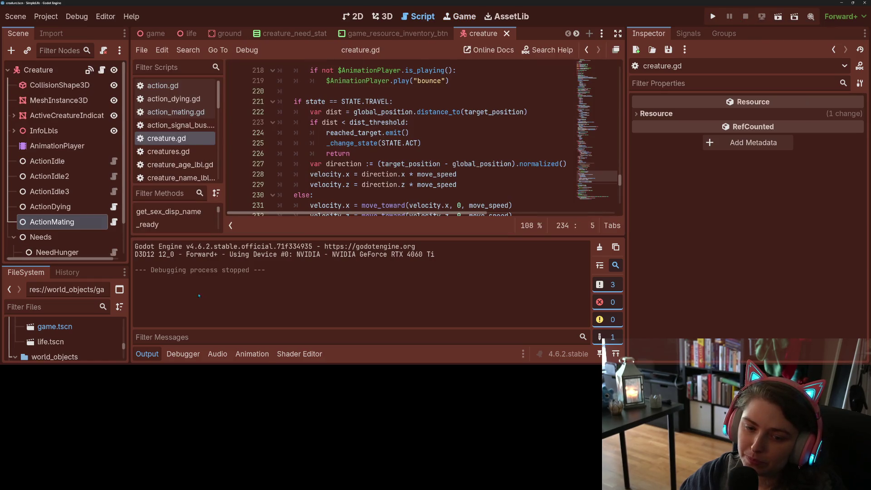
left_click(153, 354)
left_click(406, 257)
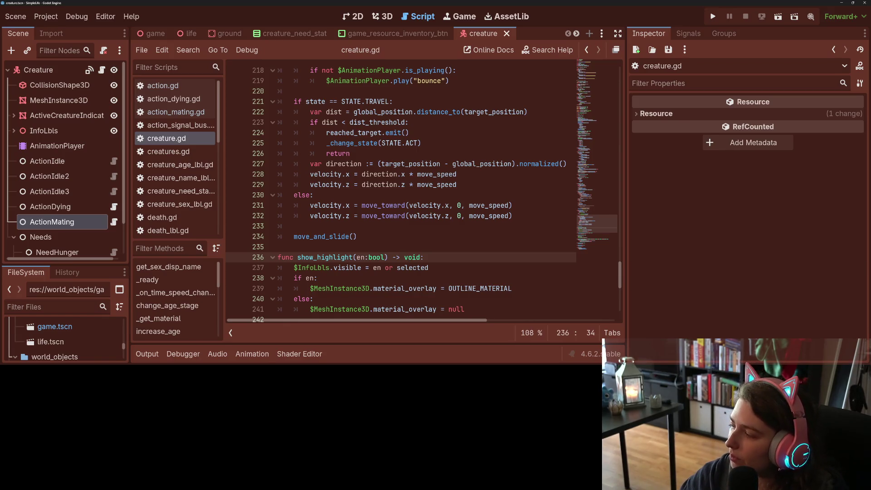
key("alt+Tab")
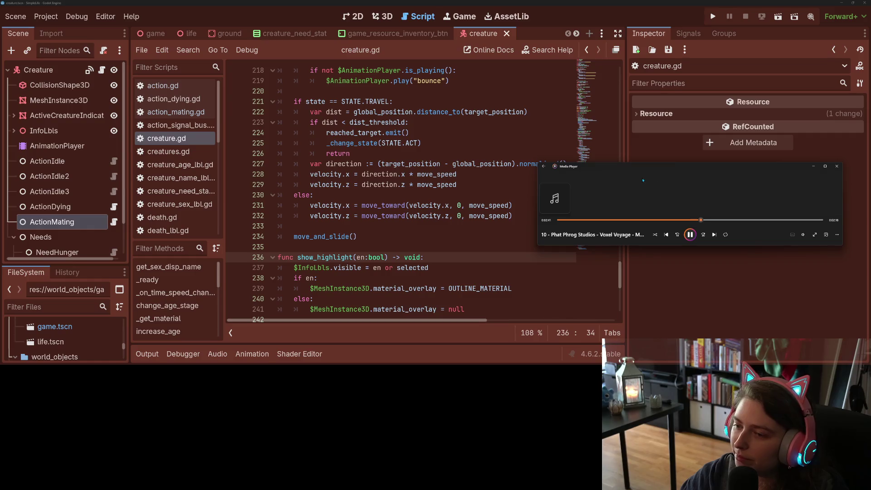
Step: Open the ultimateambientmusicbundle_volume3 folder under Phat Phrog Studio in File Explorer
left_click(715, 235)
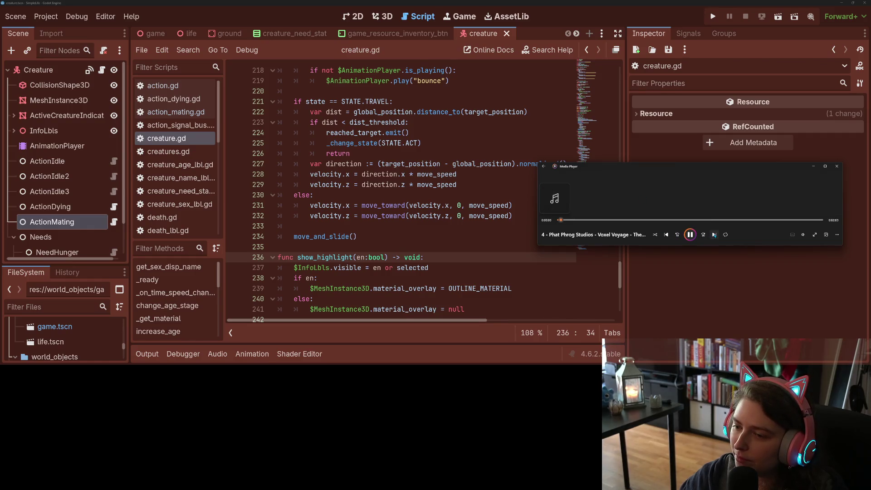
key("alt+Tab")
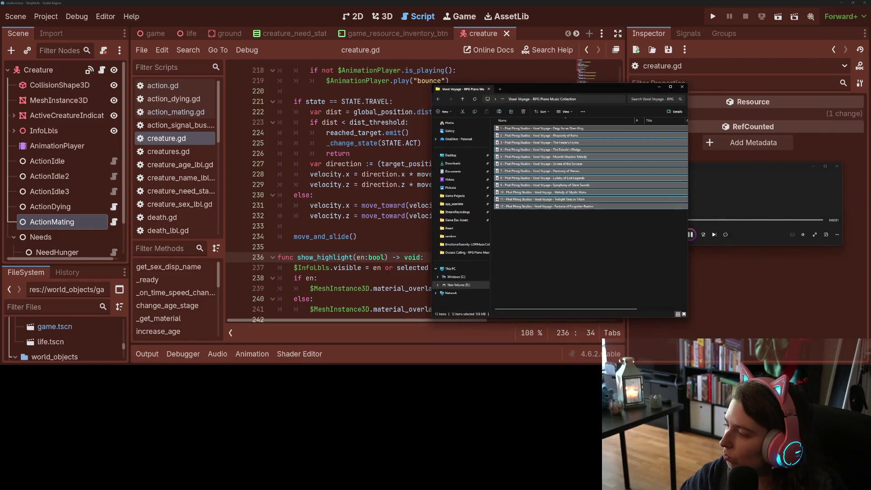
left_click(463, 99)
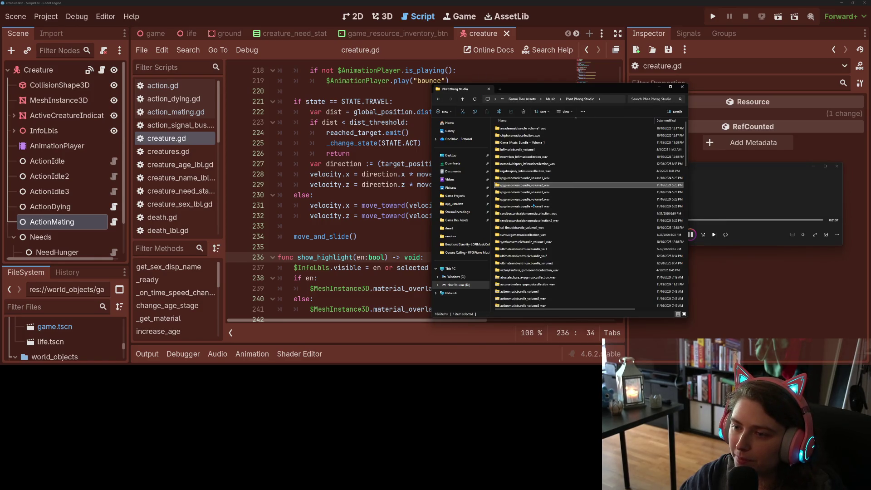
scroll(534, 236, "down", 3)
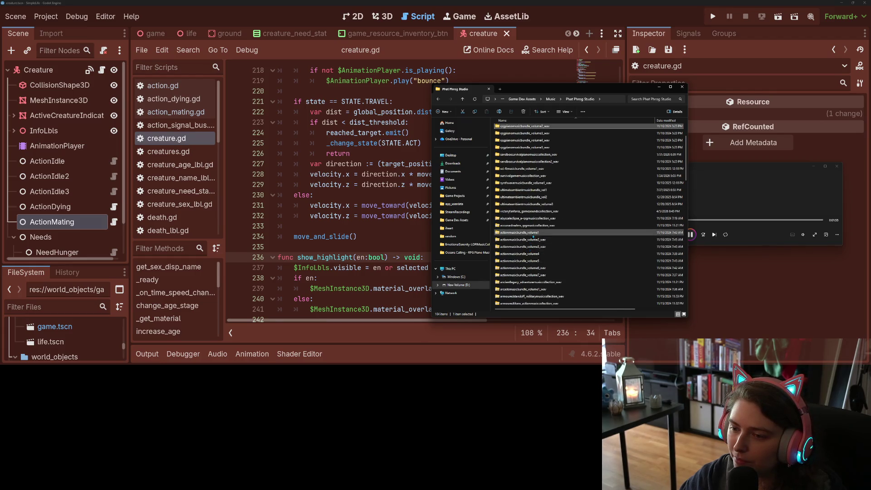
left_click(523, 204)
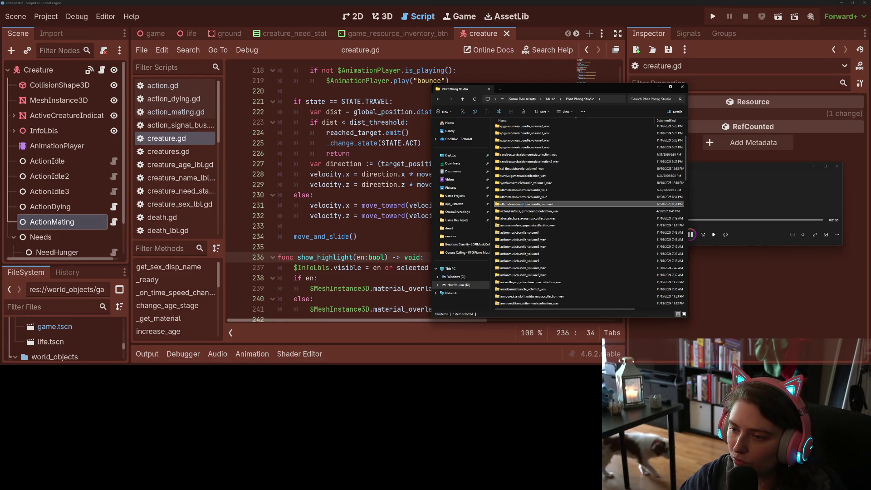
double_click(524, 204)
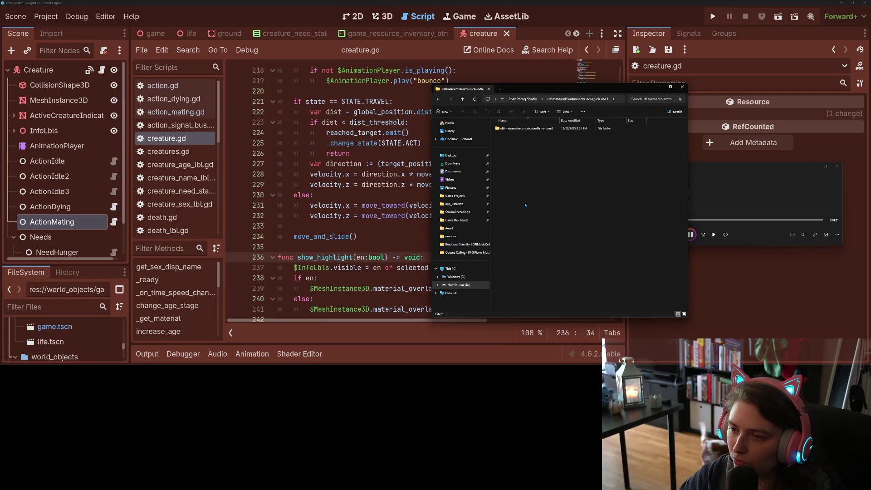
Step: Play all ten Cherry Blossoms tracks in Media Player and close File Explorer
double_click(524, 129)
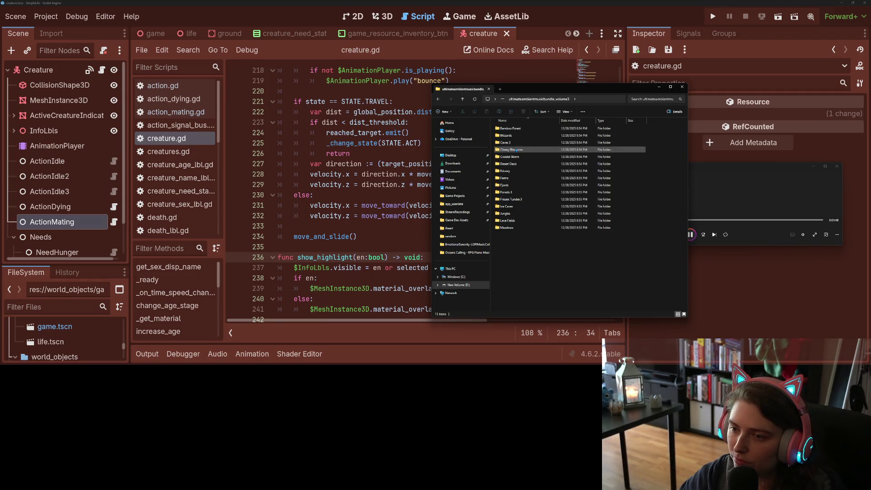
double_click(517, 150)
key("ctrl+a")
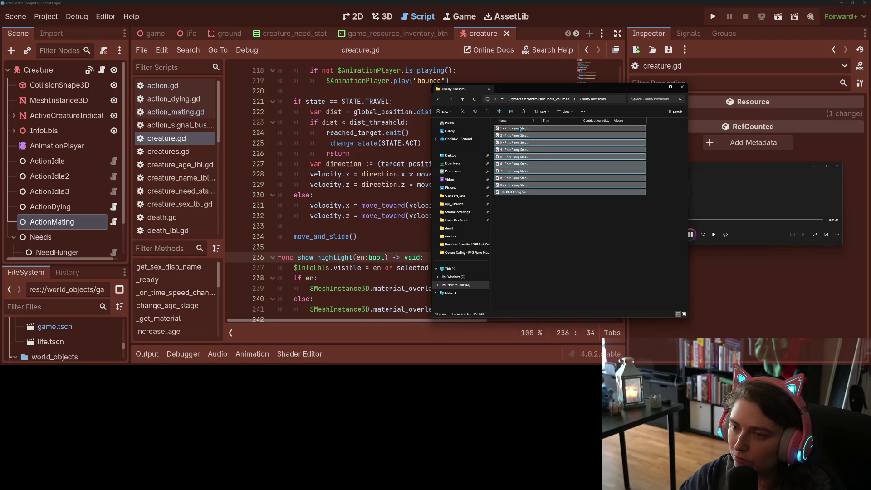
key("Return")
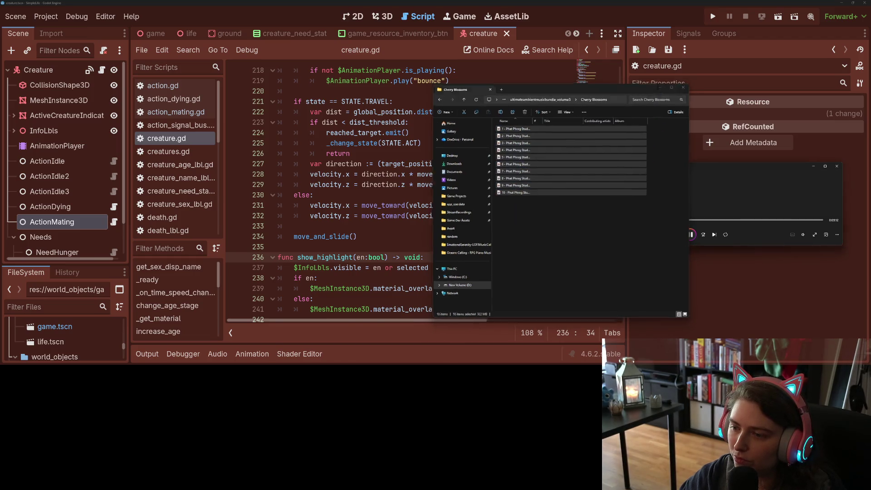
key("alt+F4")
left_click(805, 235)
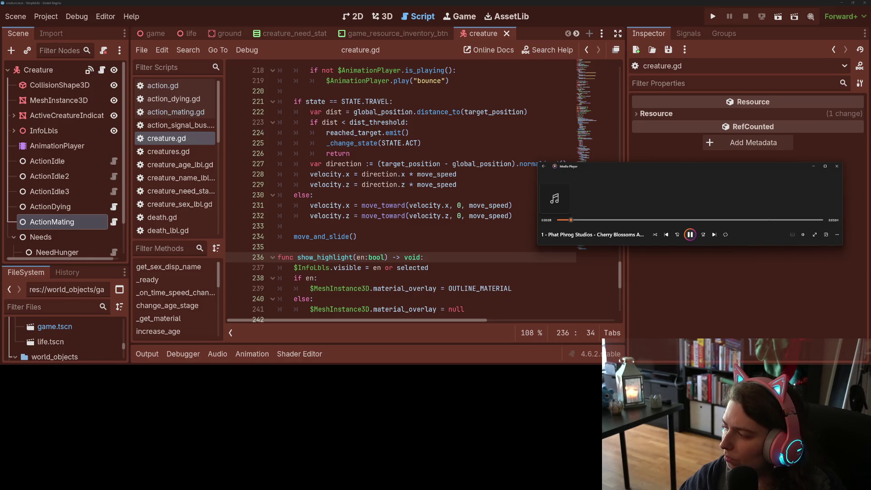
Step: Play all the Farms ambience tracks in Media Player and hide File Explorer
key("alt+Tab")
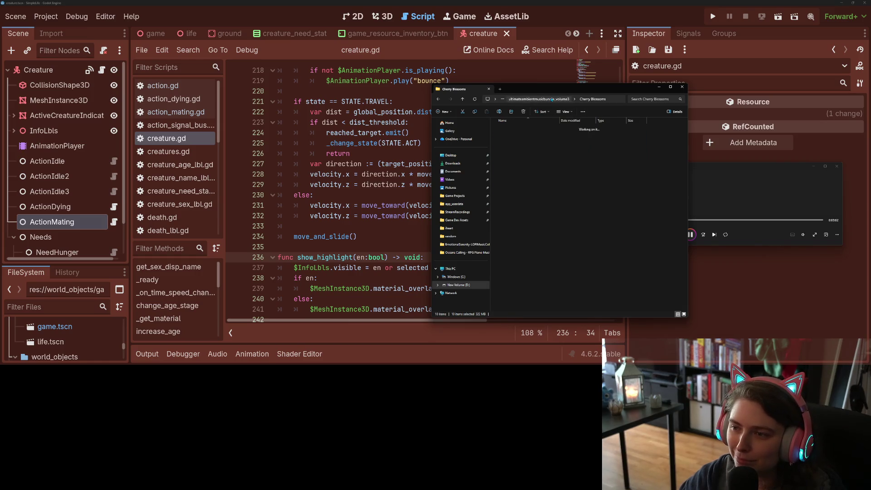
left_click(552, 99)
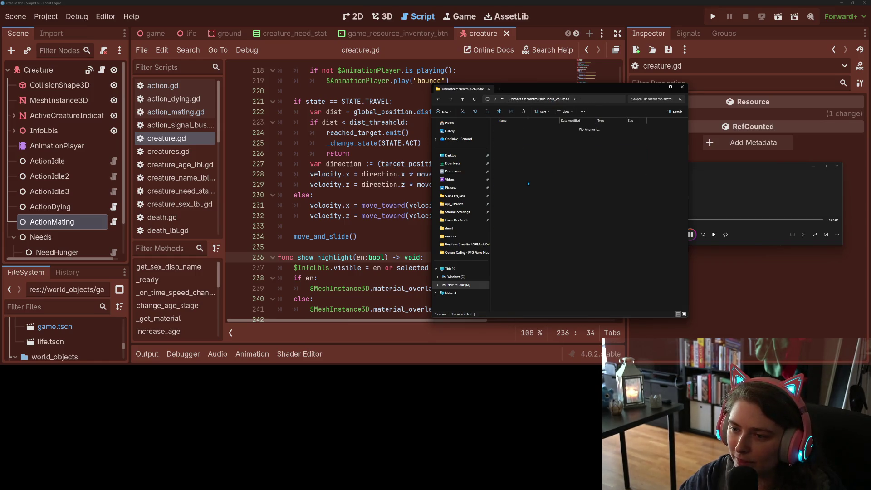
double_click(528, 184)
key("ctrl+a")
key("Return")
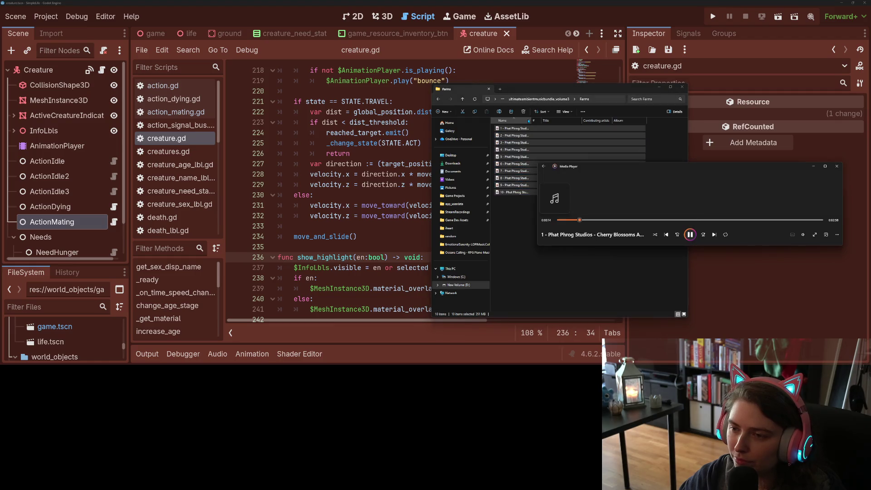
left_click(658, 86)
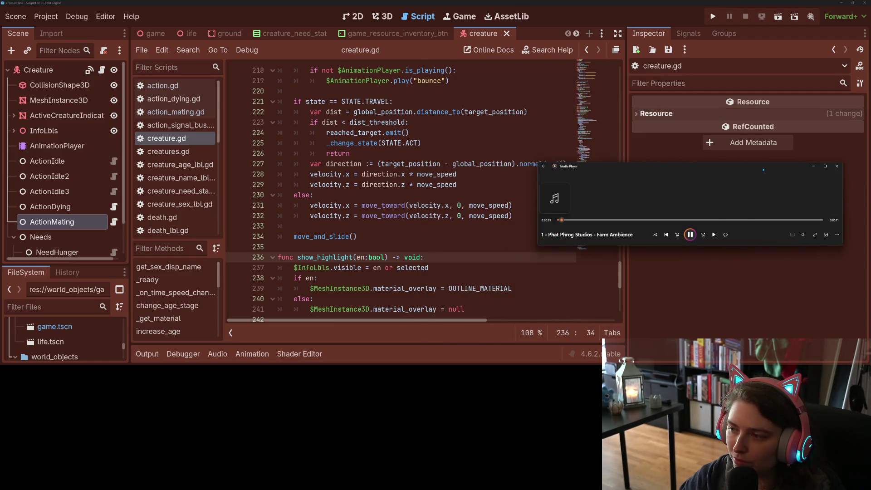
Step: Play all the Ice Caves tracks, then return Explorer to the volume3 theme folders
key("alt+Tab")
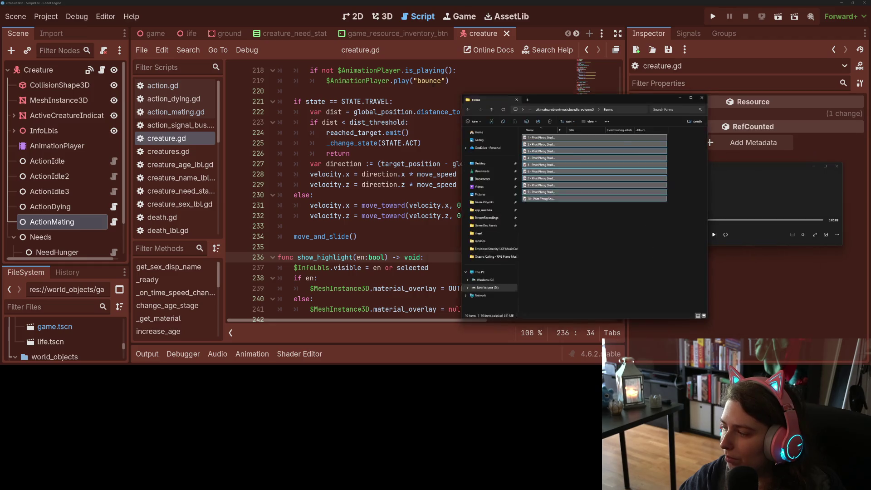
key("alt+Up")
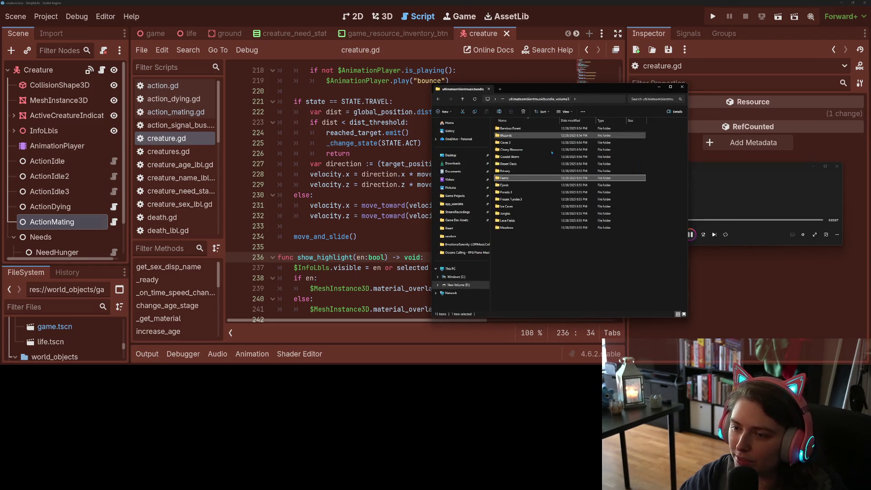
double_click(510, 207)
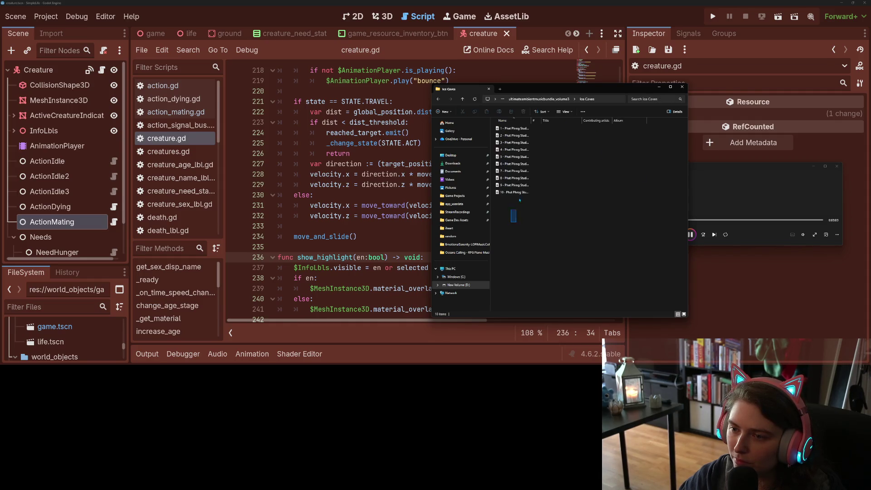
key("ctrl+a")
key("Return")
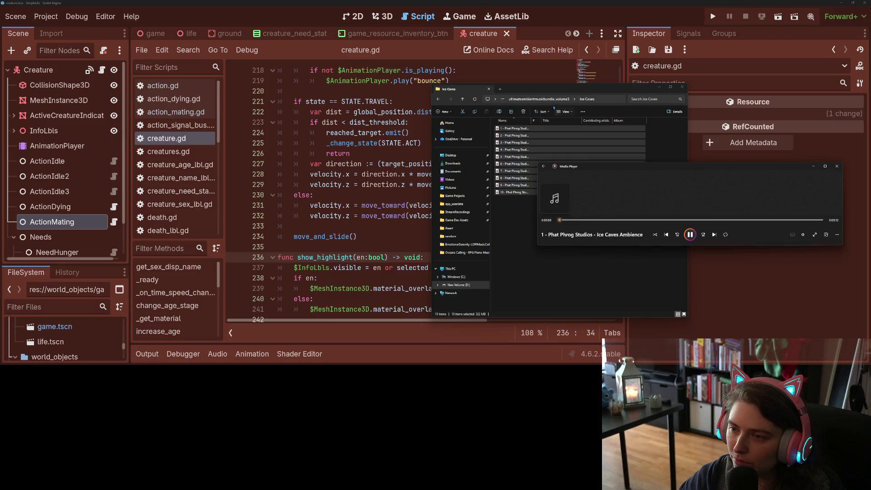
left_click(553, 100)
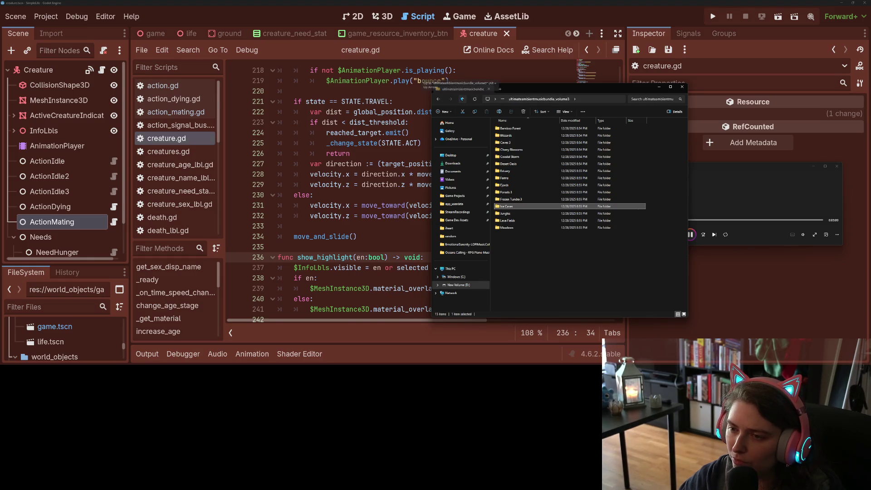
Step: Play the Ancient Ruins 2 tracks from the ultimateambientmusicbundle_vol2 folder
left_click(462, 99)
left_click(463, 99)
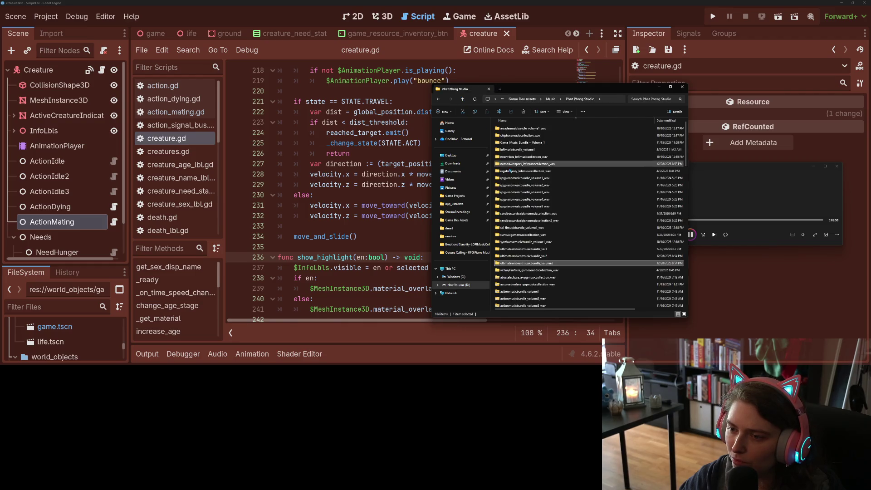
double_click(534, 257)
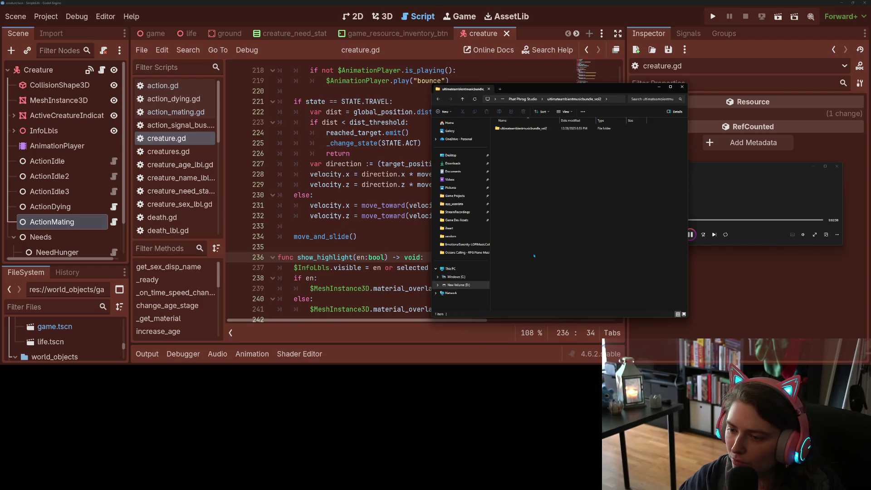
double_click(522, 128)
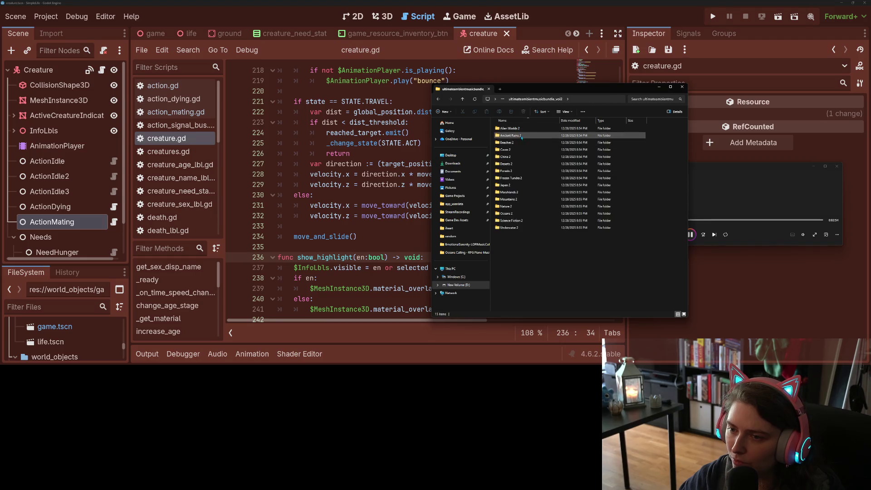
key("ctrl+a")
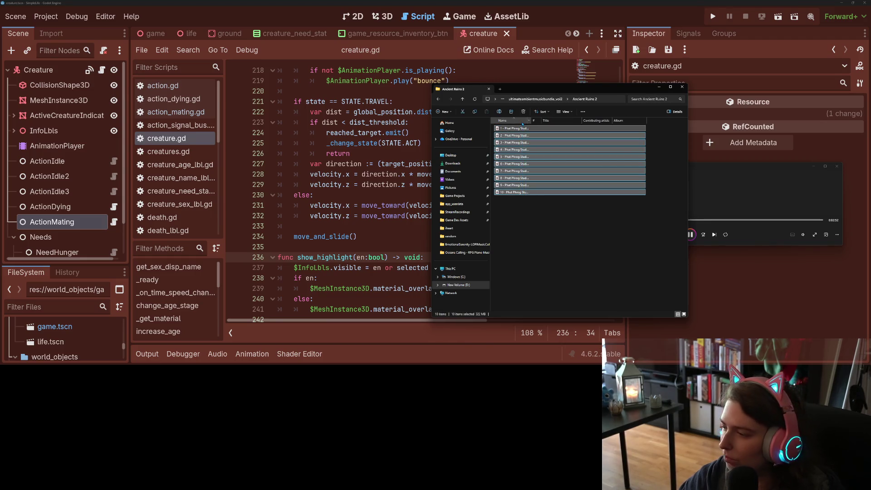
key("Return")
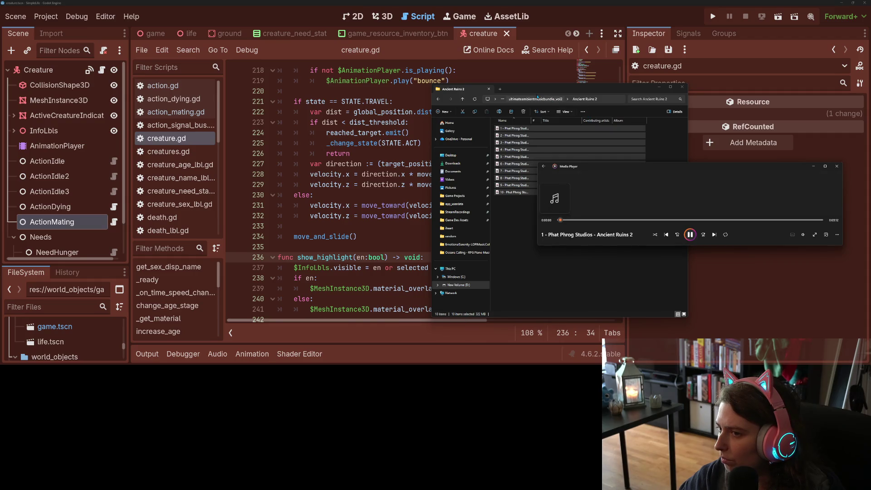
Step: Play all ten Mountains 2 tracks from the vol2 theme folders
left_click(537, 97)
left_click(536, 99)
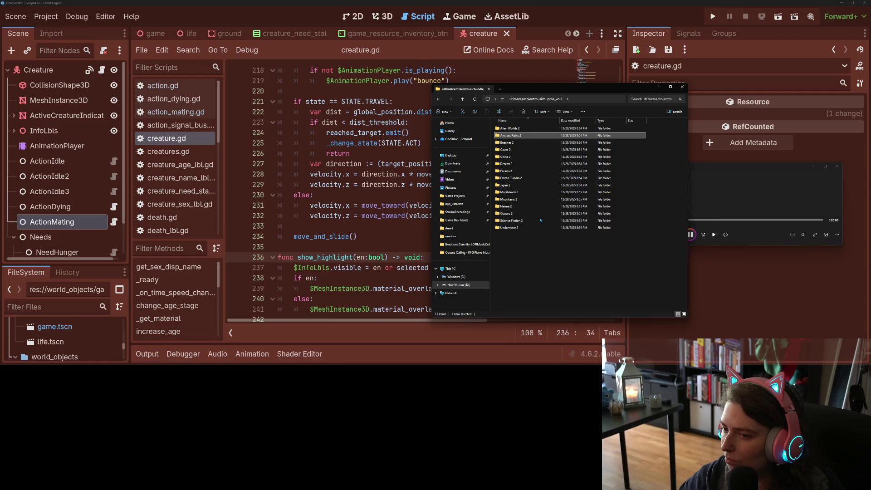
double_click(517, 198)
left_click_drag(513, 221, 527, 127)
key("Return")
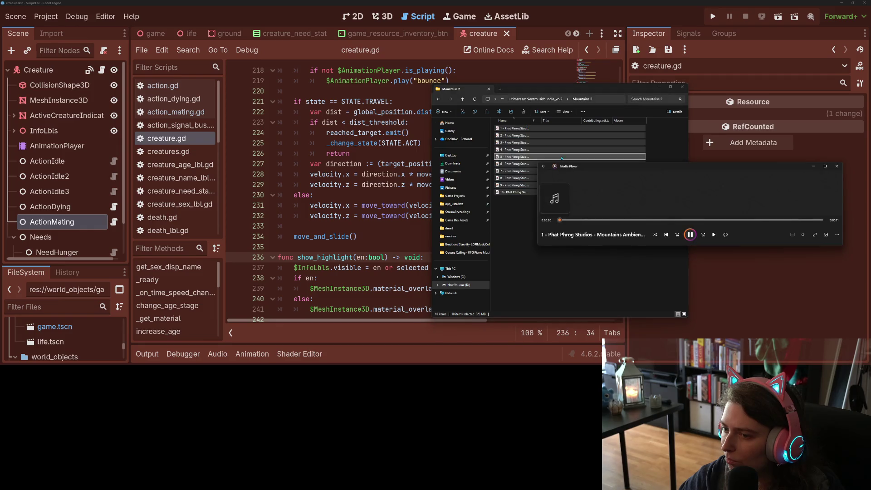
Step: Minimize the music folder window, put Media Player behind Godot, and bring up GitHub Desktop
mouse_move(803, 235)
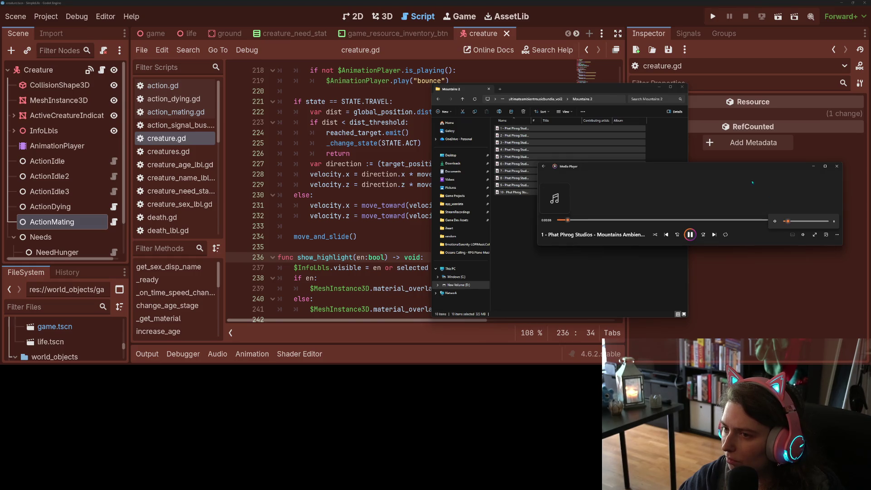
left_click(658, 88)
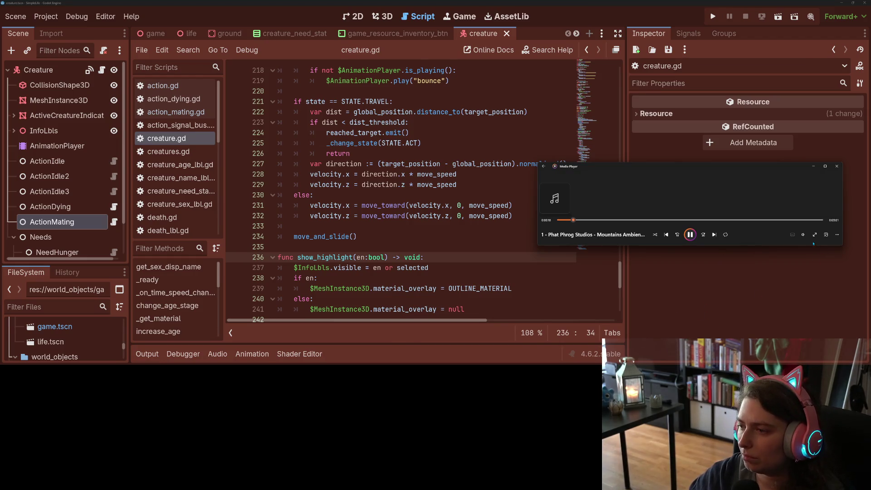
left_click(778, 305)
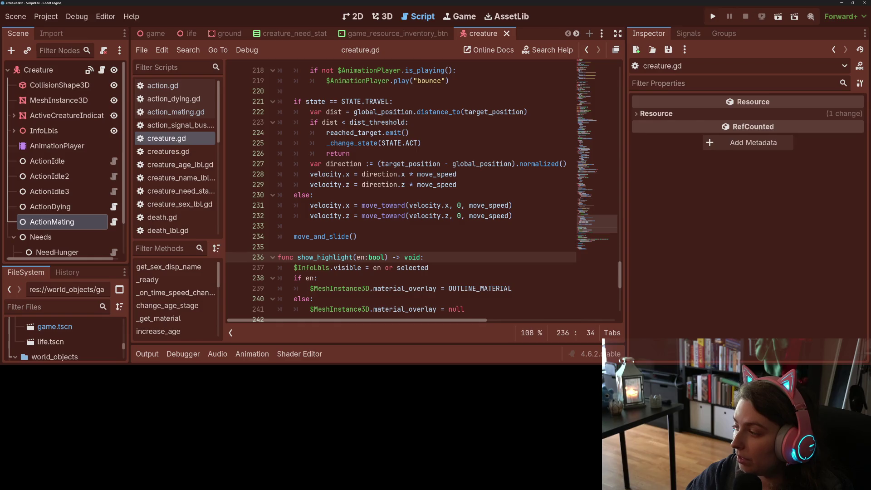
key("alt+Tab")
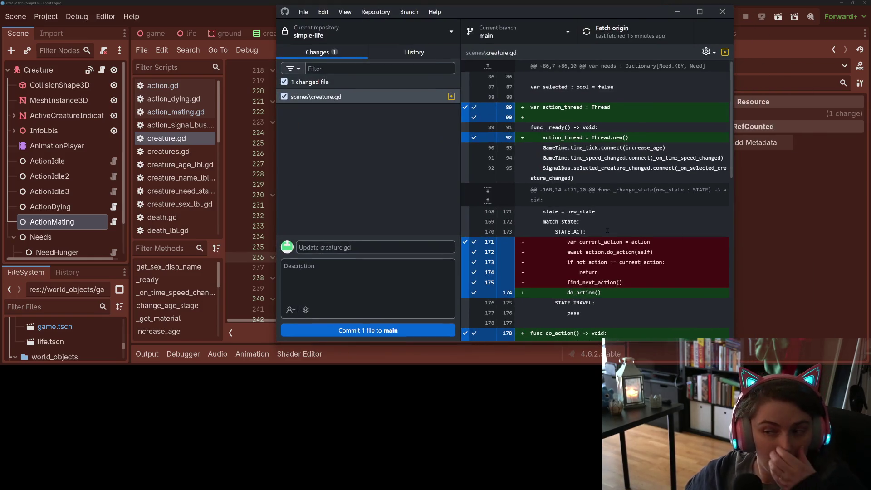
scroll(590, 231, "down", 5)
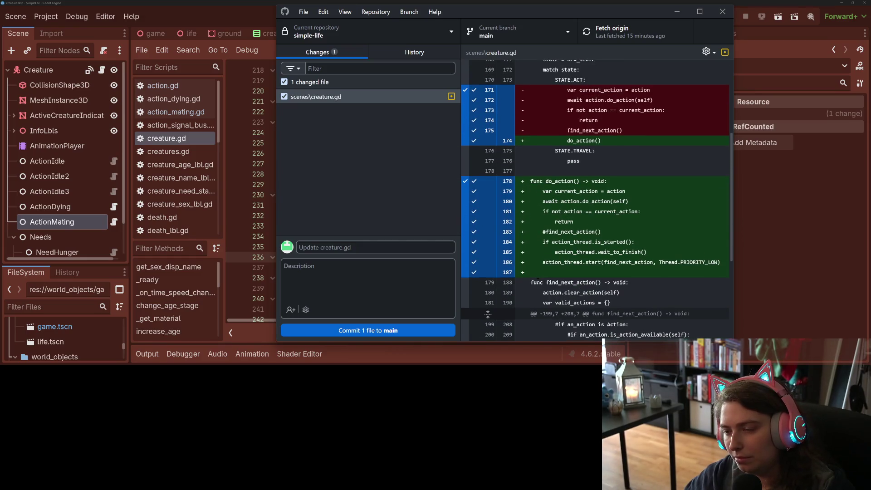
scroll(537, 280, "down", 1)
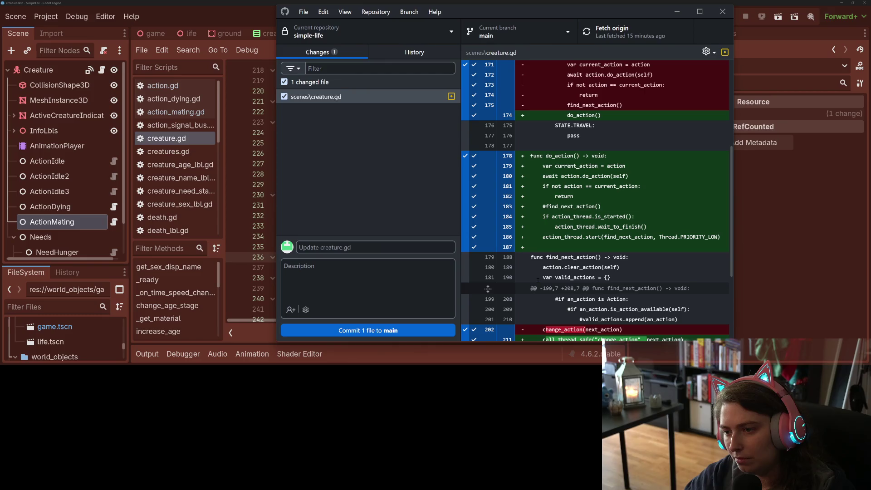
left_click(740, 234)
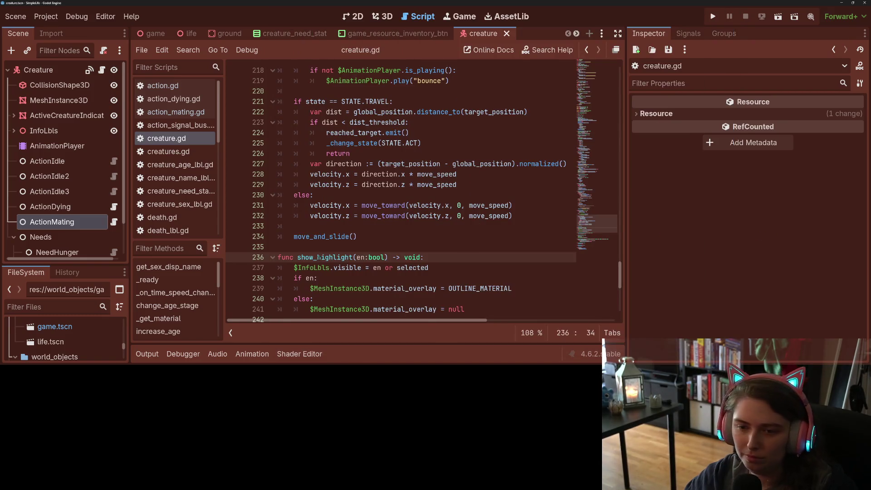
Step: Delete the commented-out #find_next_action() line 183 and its blank line from do_action in creature.gd
scroll(422, 195, "up", 6)
scroll(422, 191, "up", 10)
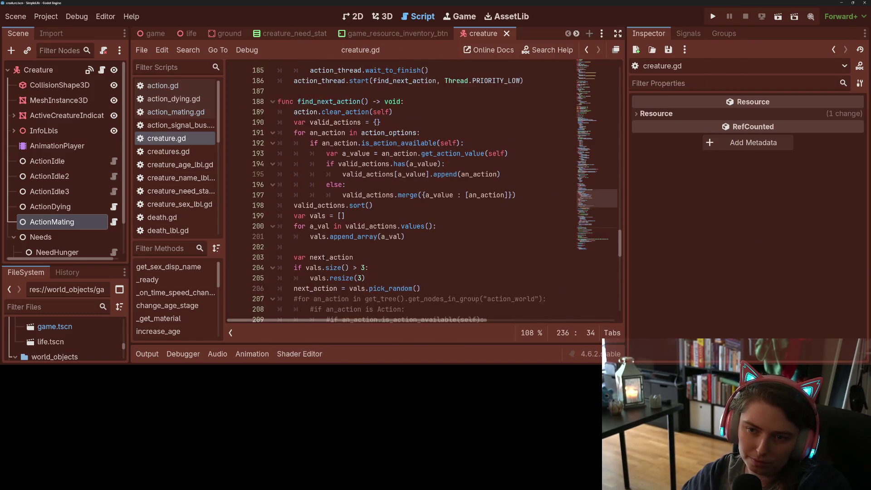
scroll(369, 195, "down", 3)
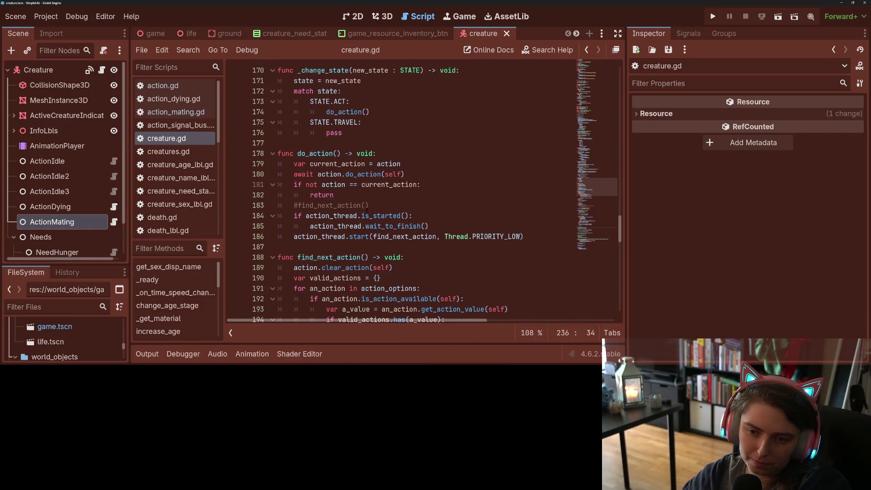
left_click(370, 205)
left_click_drag(370, 205, 245, 209)
key("BackSpace")
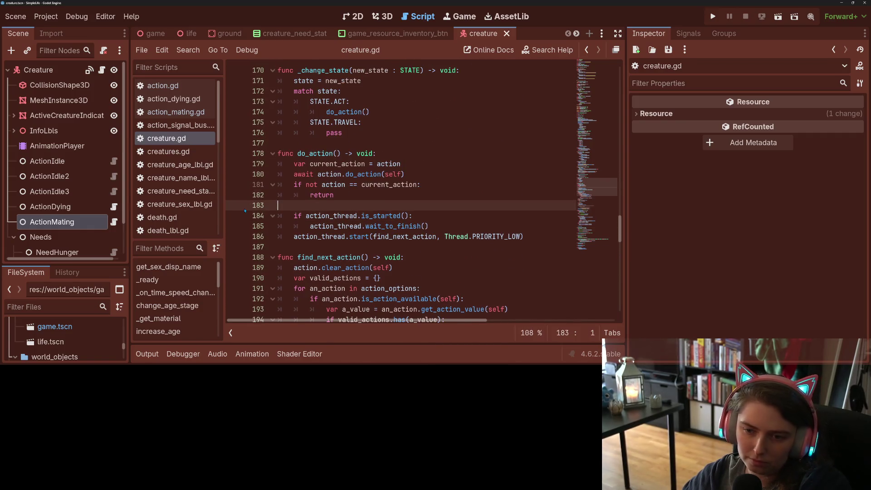
key("BackSpace")
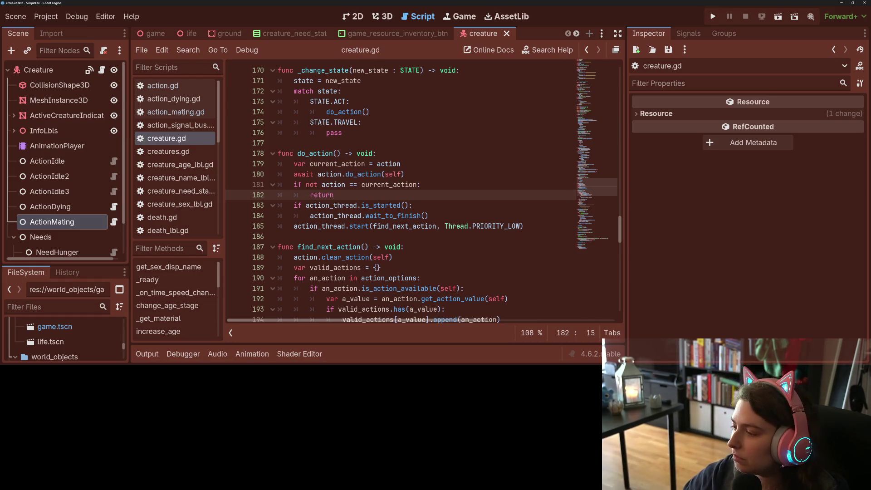
key("alt+Tab")
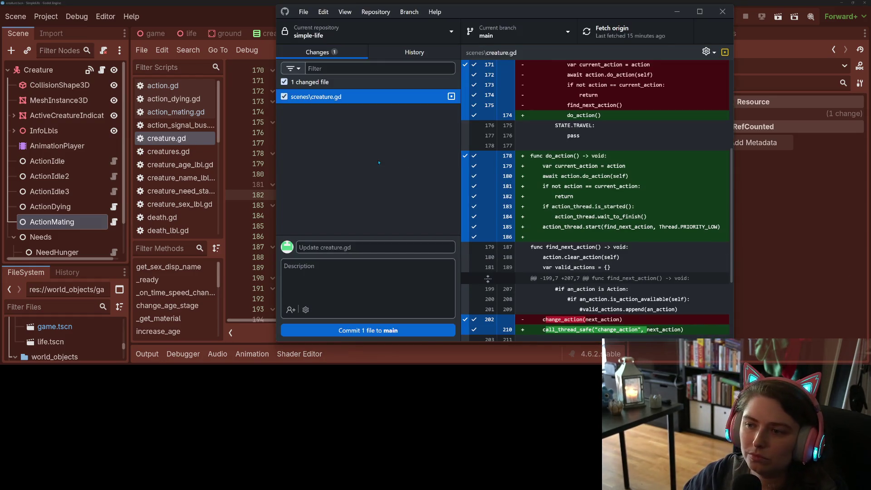
Step: Commit creature.gd to main as 'adds threading for choosing action on creature'
scroll(604, 272, "down", 4)
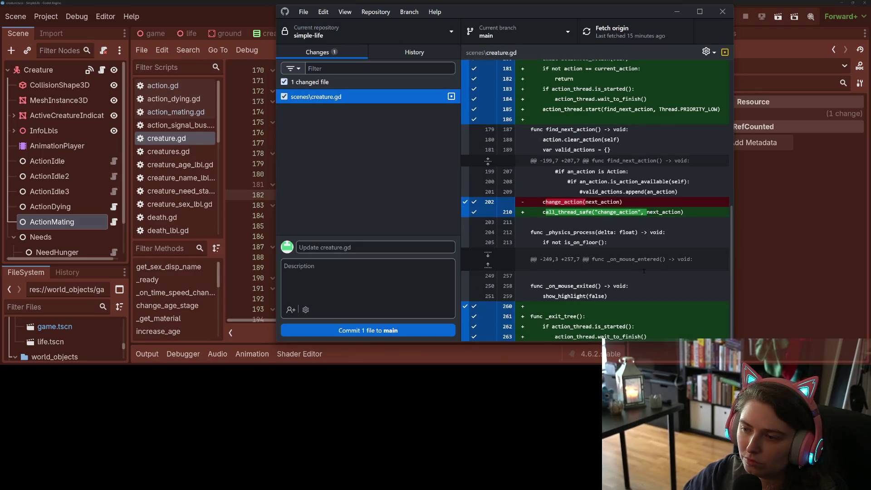
scroll(644, 271, "up", 6)
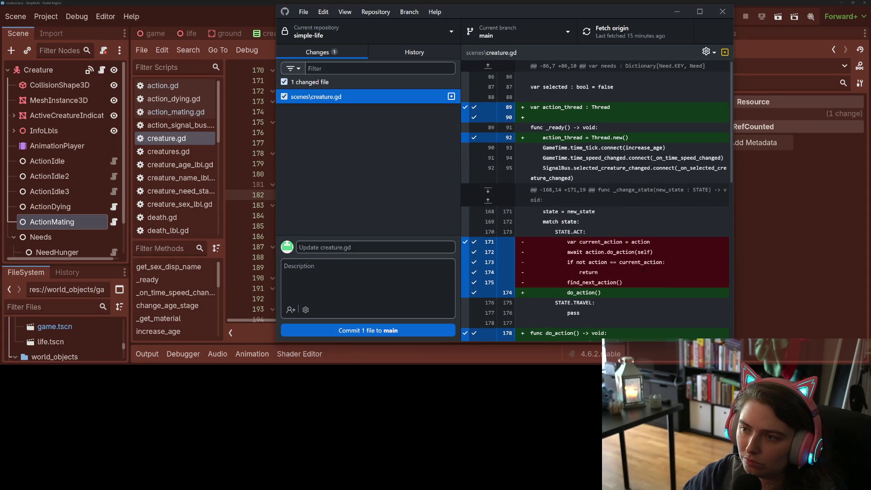
left_click(422, 242)
type("a")
type("threading f")
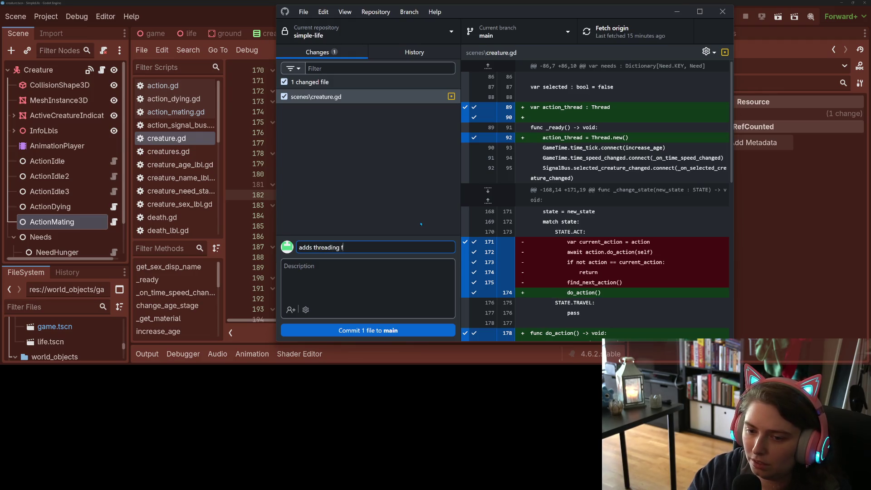
type("or choosing action on creature")
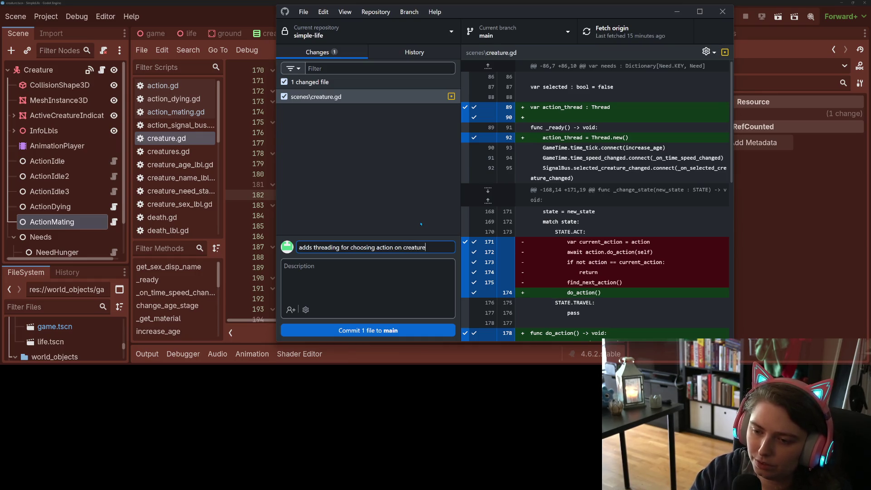
key("ctrl+Return")
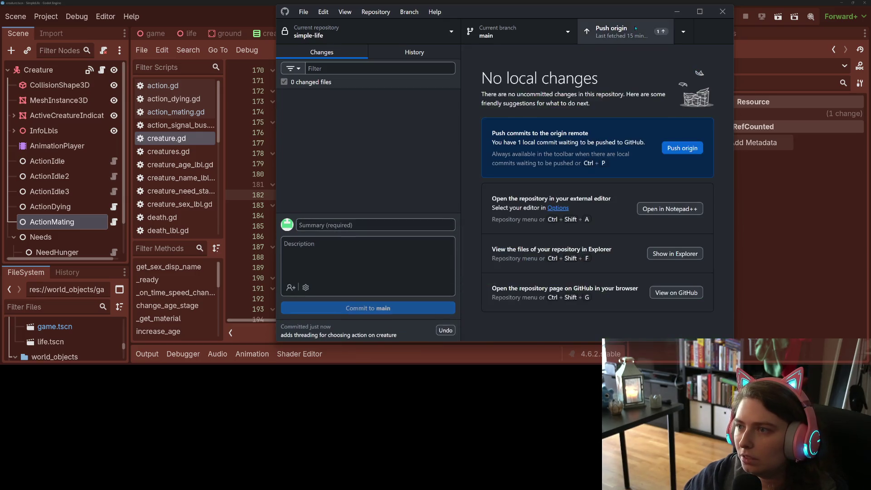
Step: Push the commit to origin and minimize GitHub Desktop
left_click(635, 28)
left_click(677, 11)
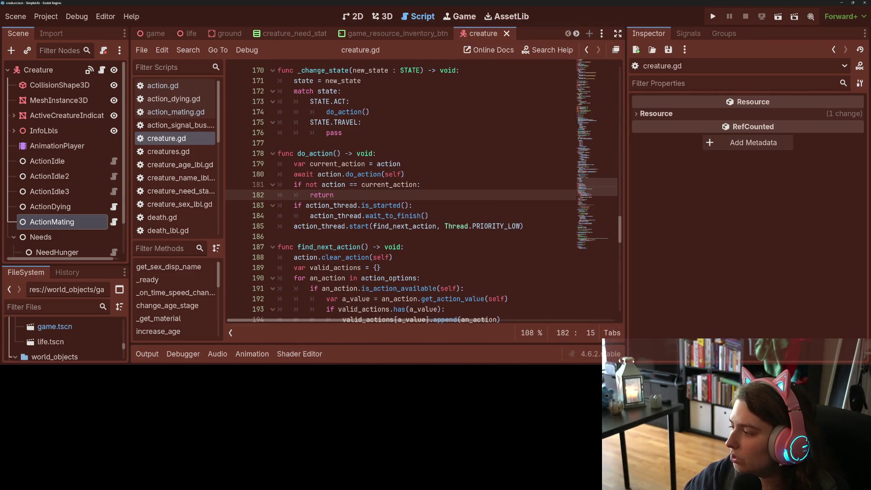
key("alt+Tab")
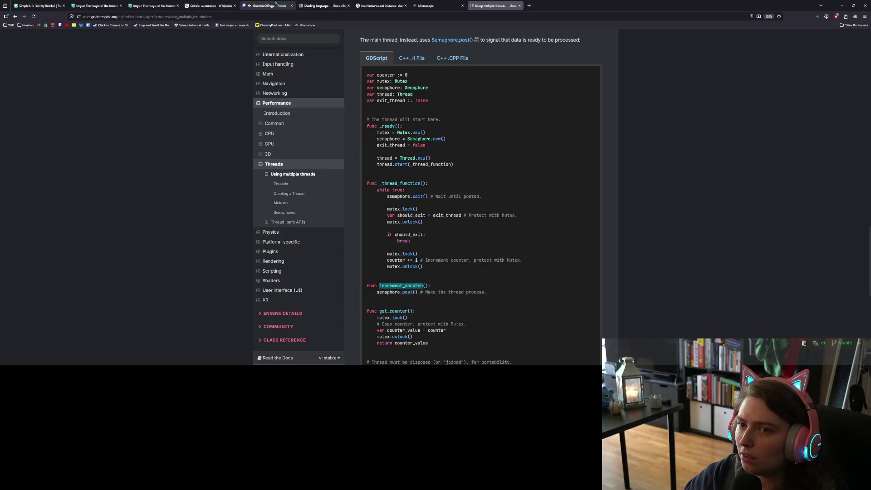
Step: Move the 'Put action decision on separate thread' card from Todo to the top of Done
left_click(39, 6)
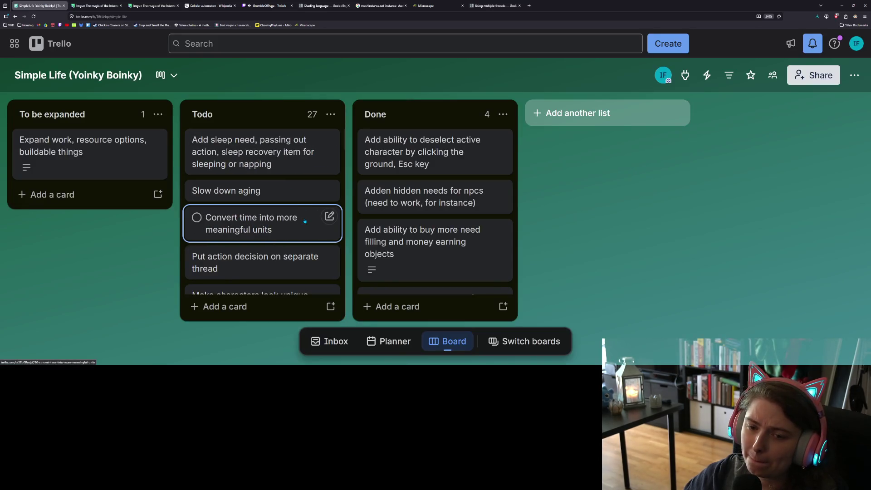
scroll(305, 221, "down", 3)
scroll(305, 221, "up", 3)
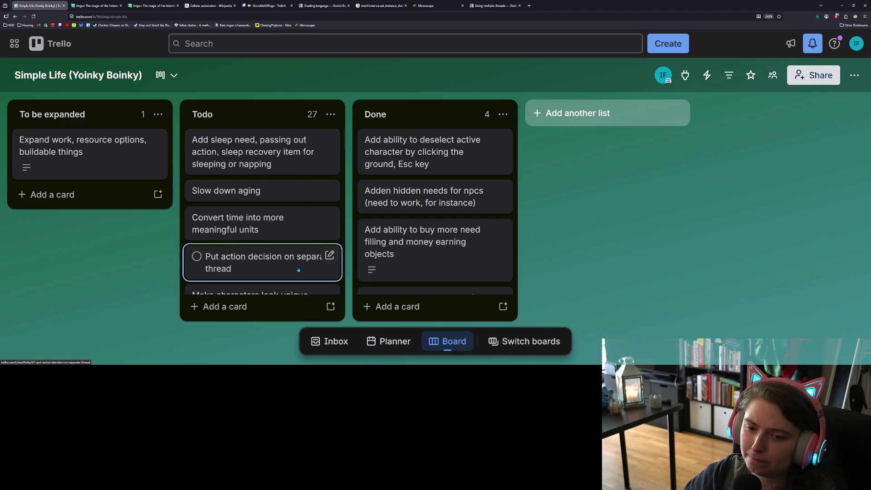
mouse_move(296, 258)
left_mouse_down()
mouse_move(467, 117)
mouse_move(468, 138)
left_mouse_up()
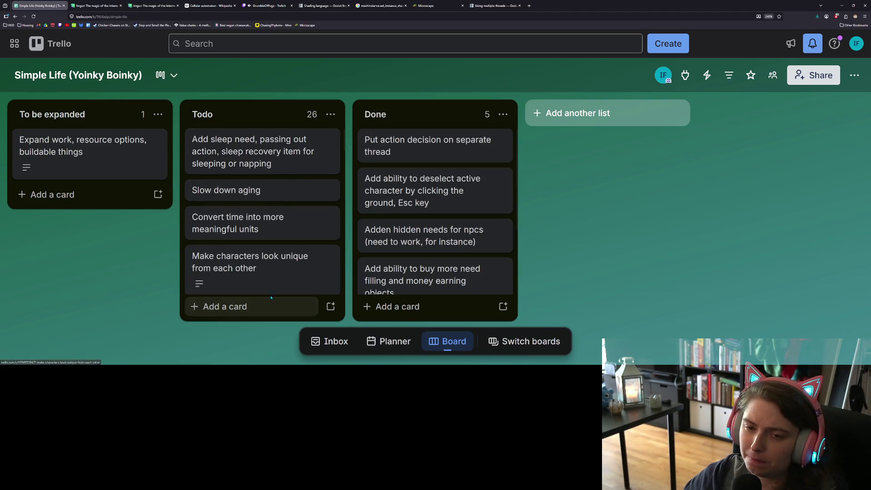
left_click(310, 303)
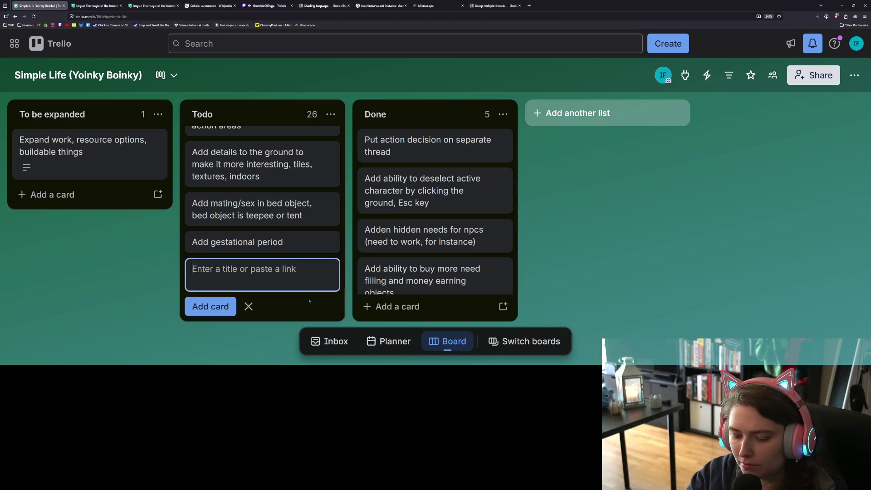
Step: Add the Todo card 'Change movement from character body to area, get off physics thread'
type("change")
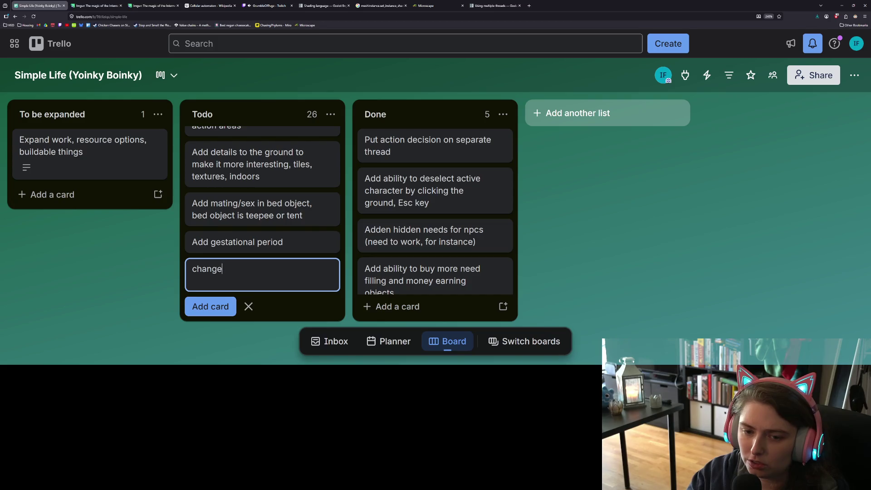
key("BackSpace")
key("BackSpace")
key("BackSpace")
type("Change mo")
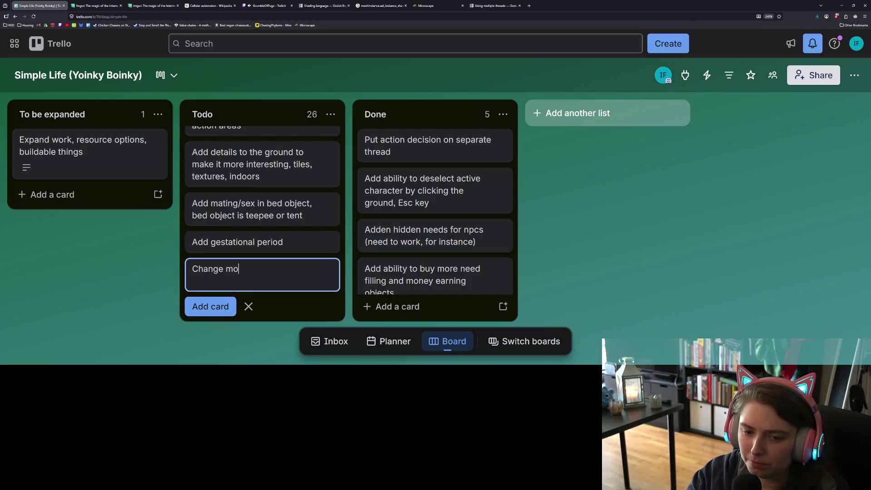
type("vemtn")
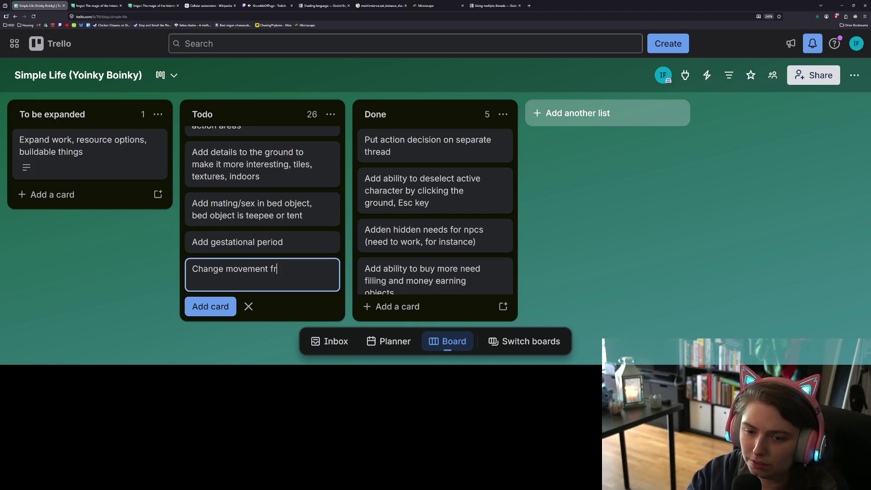
type(" acter body ")
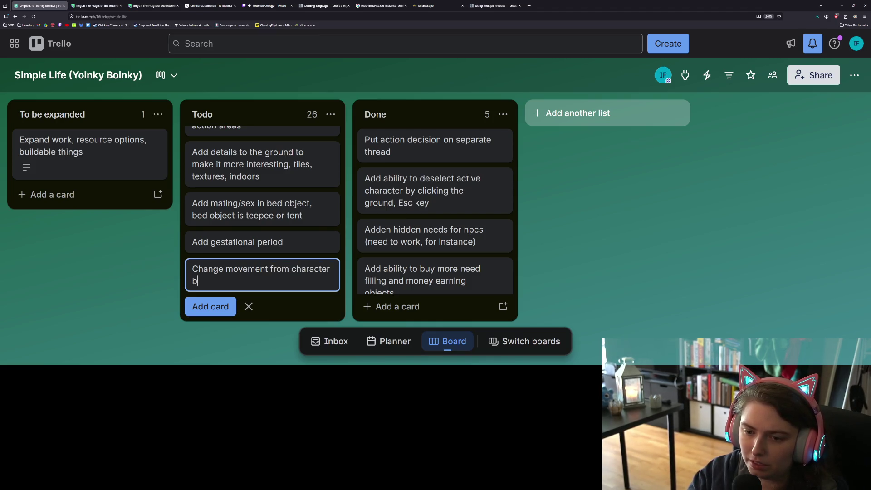
type("to area wit")
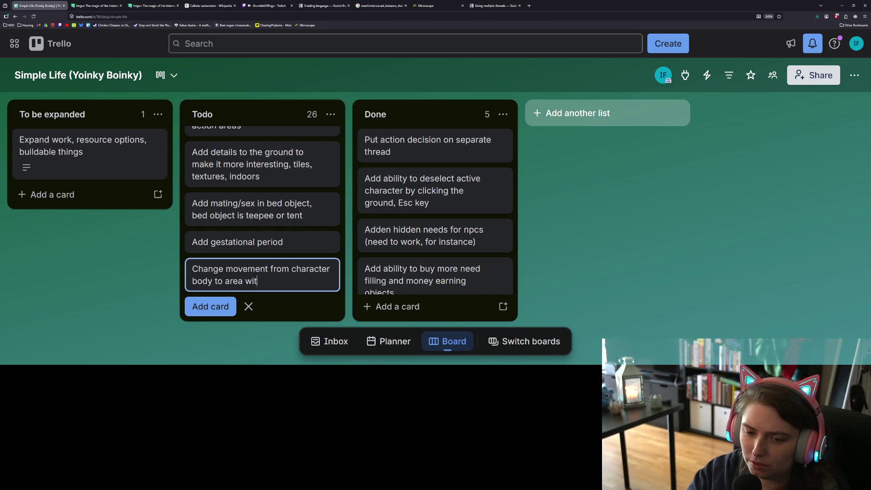
type("h ")
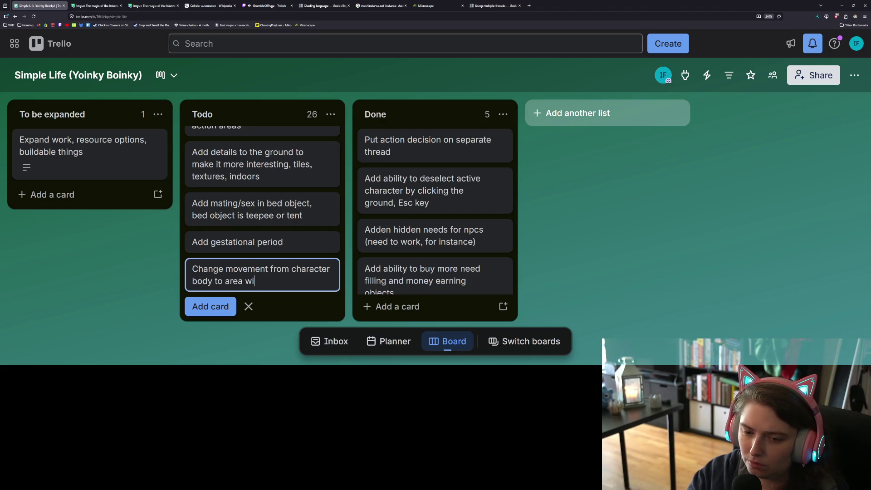
type(", get of")
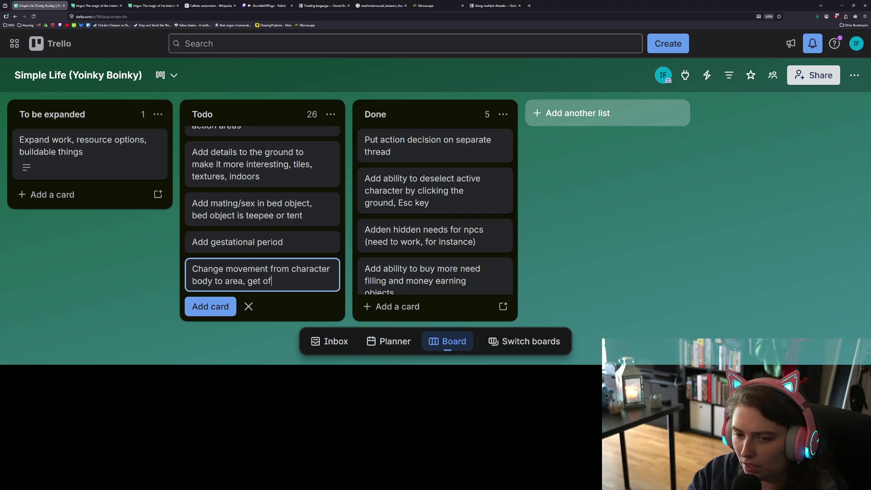
type("hysics")
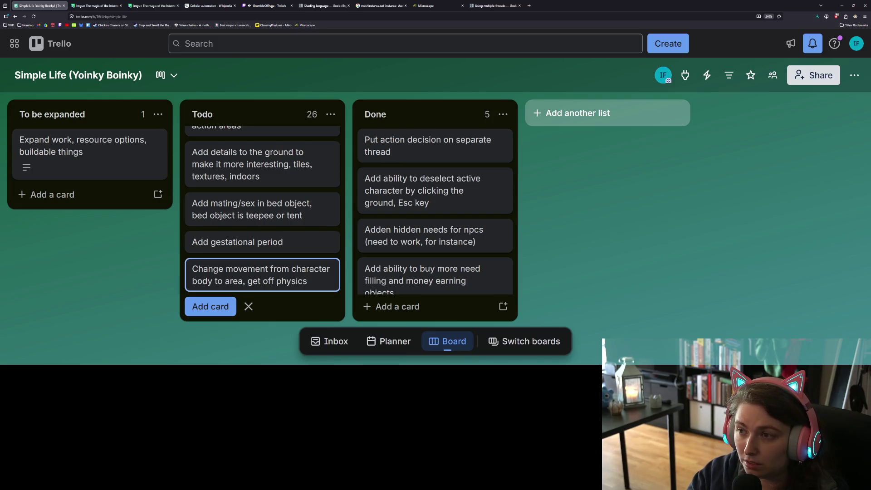
type("d")
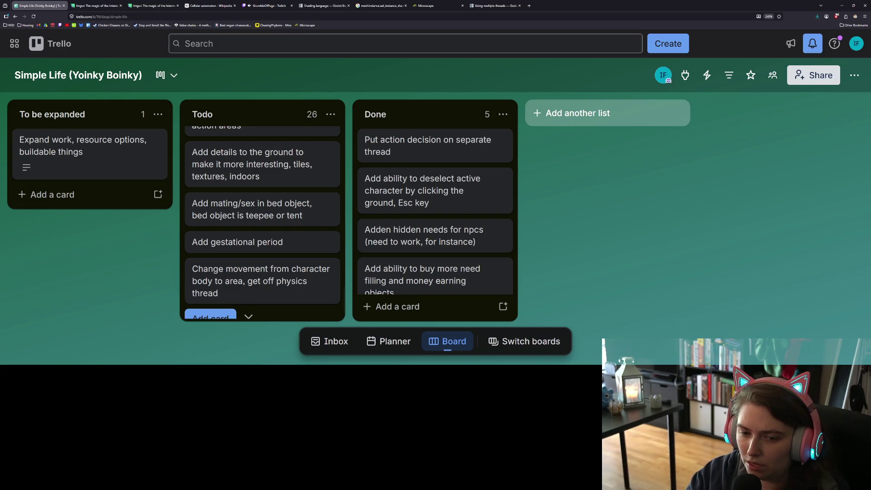
key("Return")
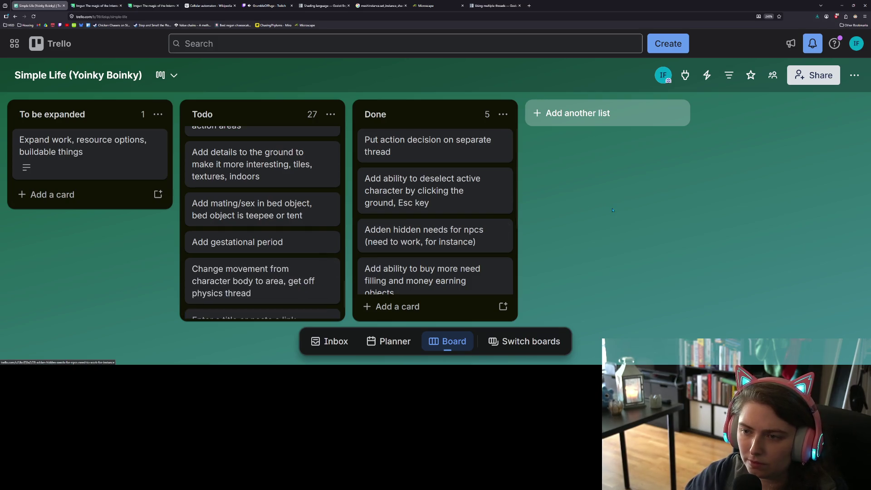
key("Escape")
scroll(315, 236, "down", 1)
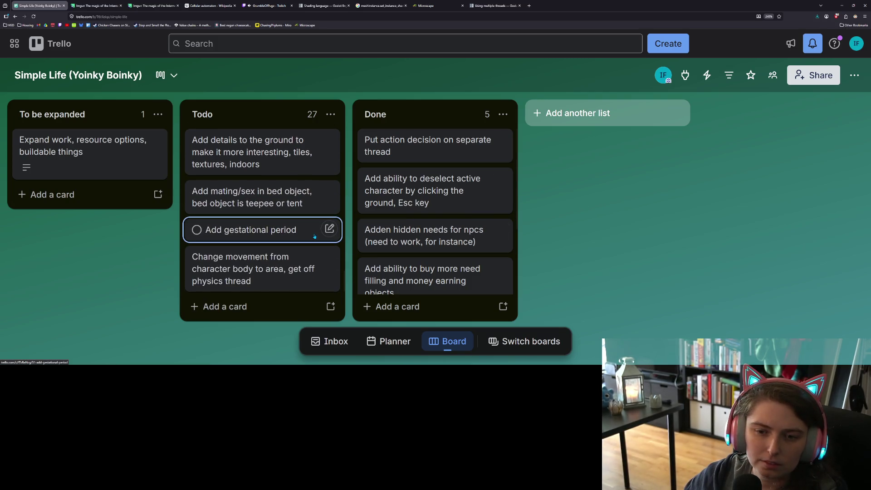
scroll(314, 236, "up", 5)
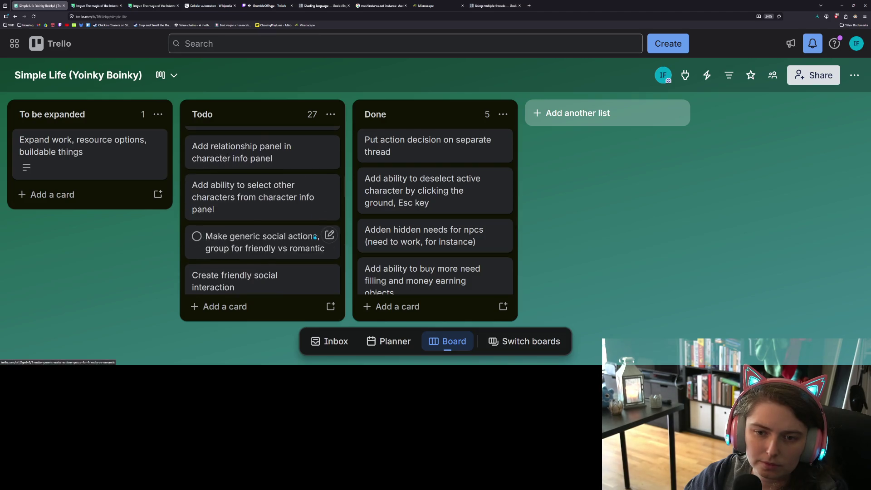
scroll(315, 237, "up", 5)
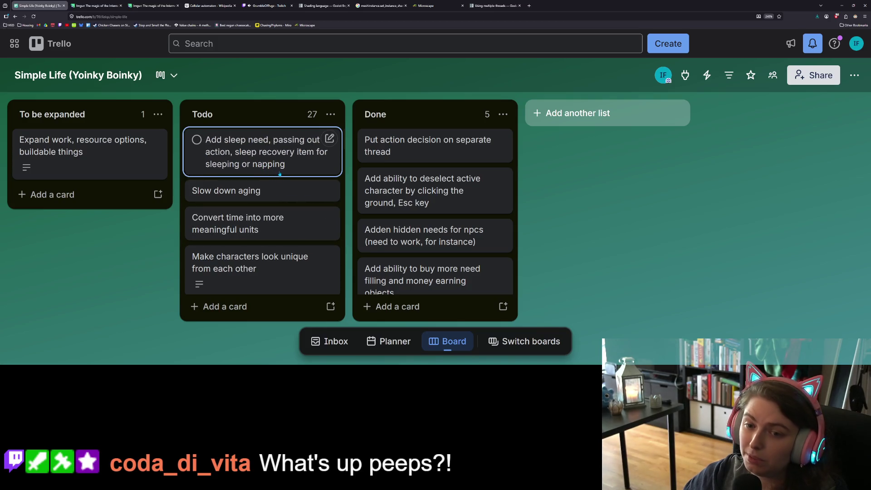
scroll(278, 227, "down", 2)
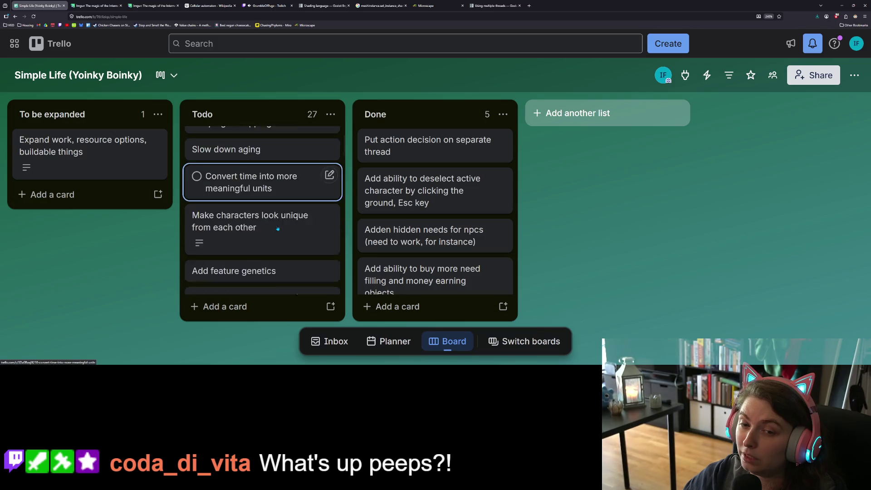
scroll(277, 229, "down", 10)
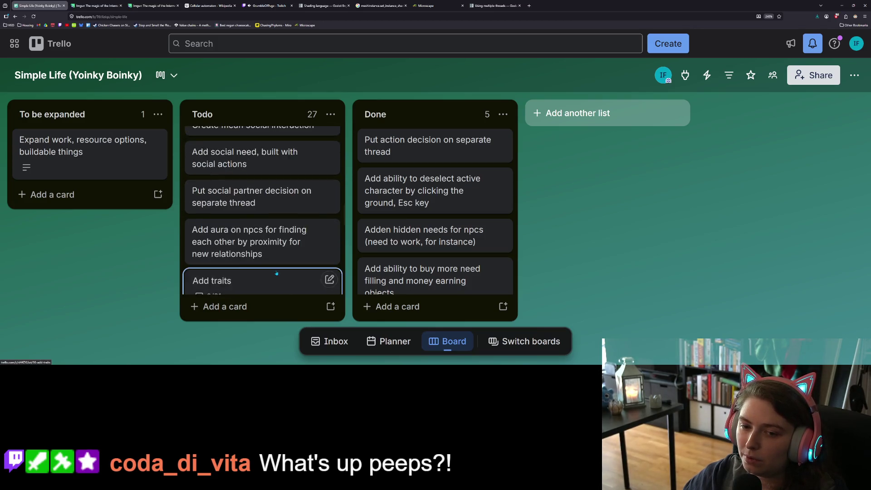
scroll(277, 286, "down", 5)
left_click(275, 306)
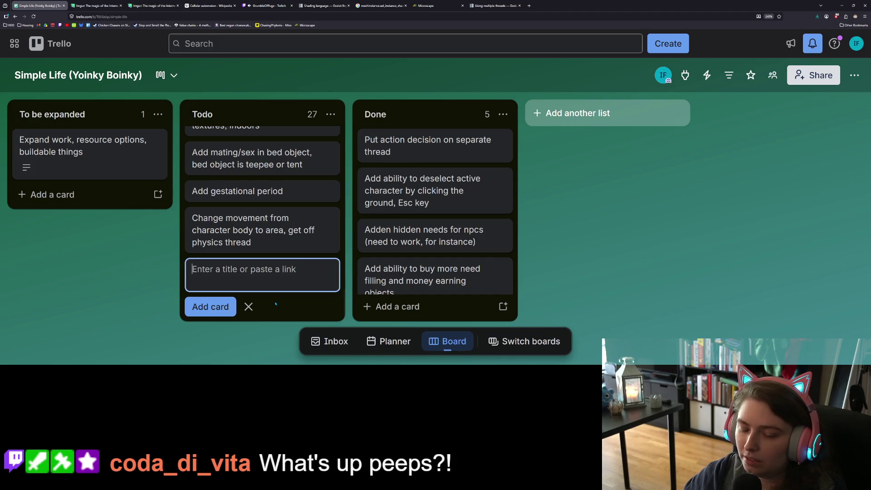
Step: Add the card 'Add objects can change state, different actions are available' at the top of Todo
type("Add decaying")
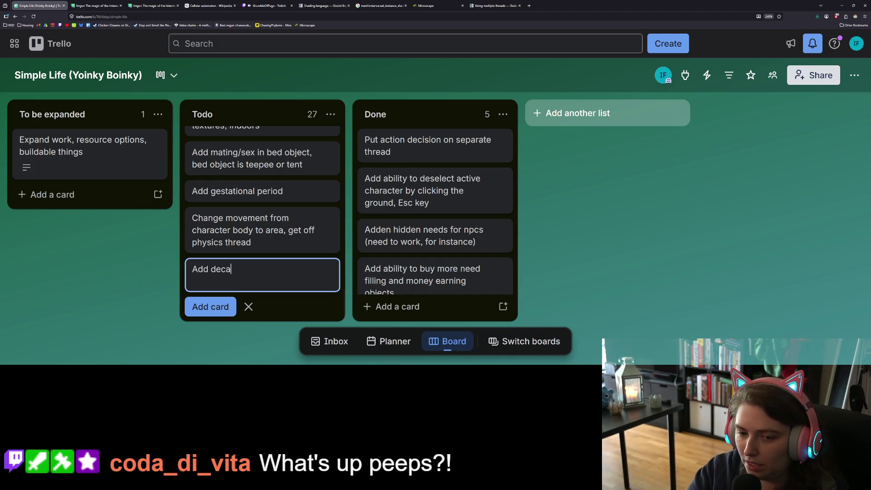
key("BackSpace")
key("BackSpace")
key("BackSpace")
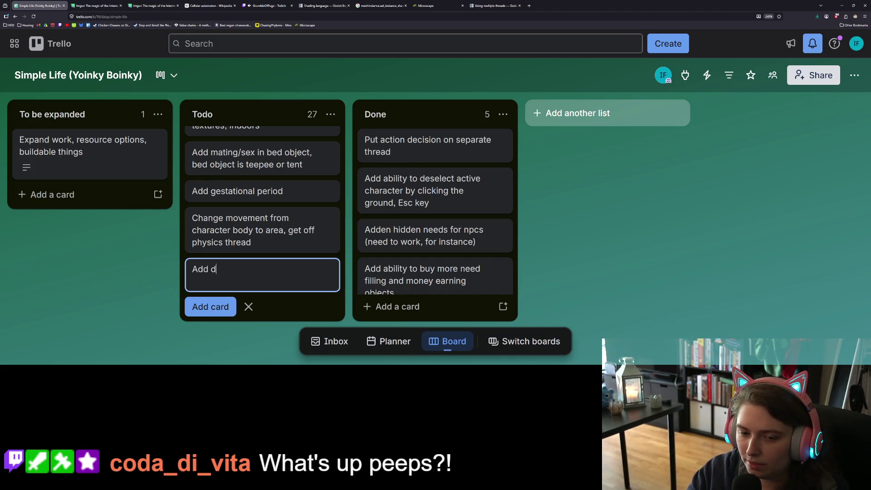
type("objects can change s")
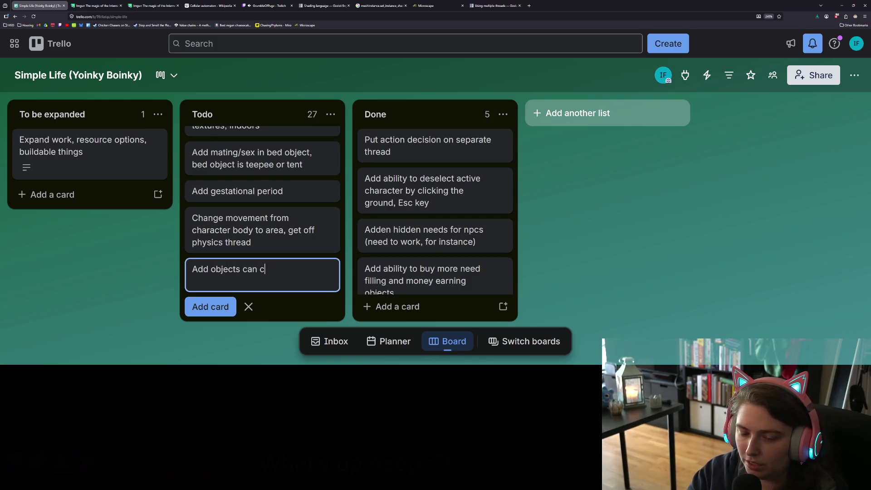
type("tate, diff")
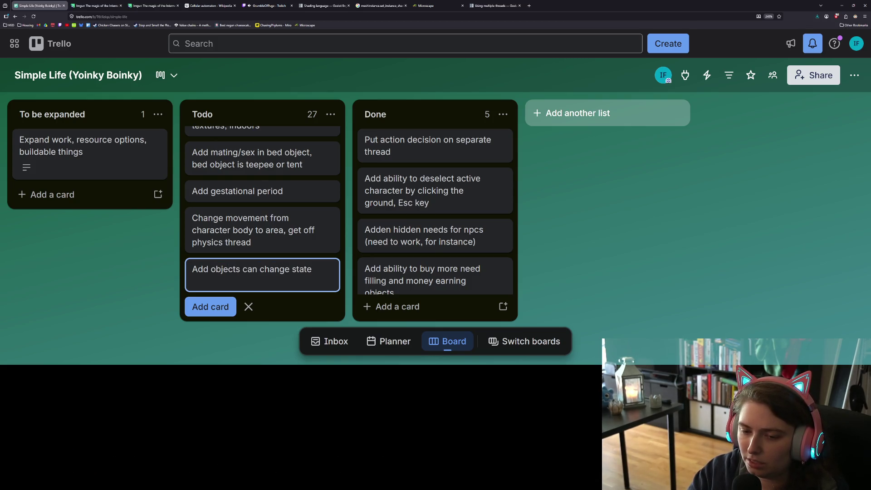
type("erent a")
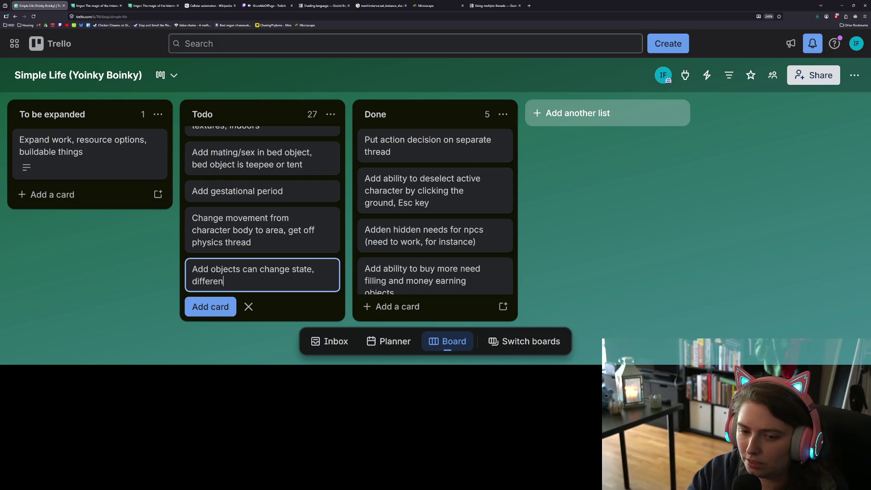
type("ctions are available.")
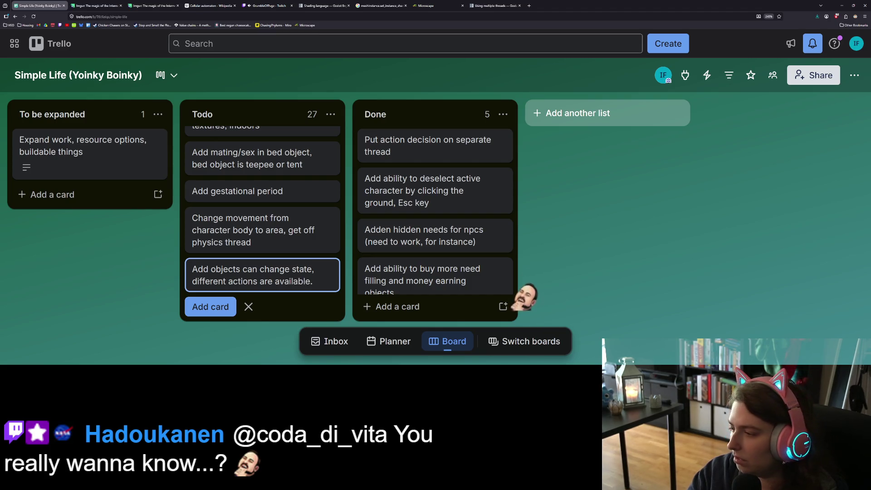
key("BackSpace")
key("Return")
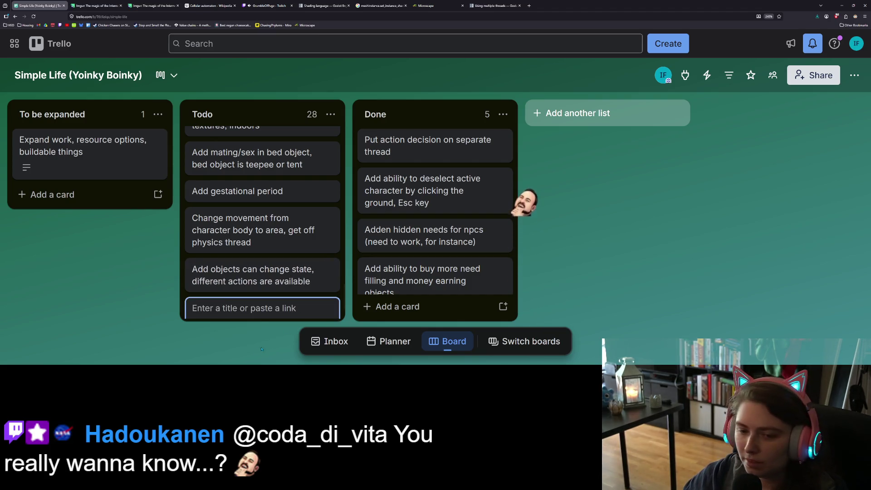
key("Escape")
left_click_drag(268, 277, 271, 142)
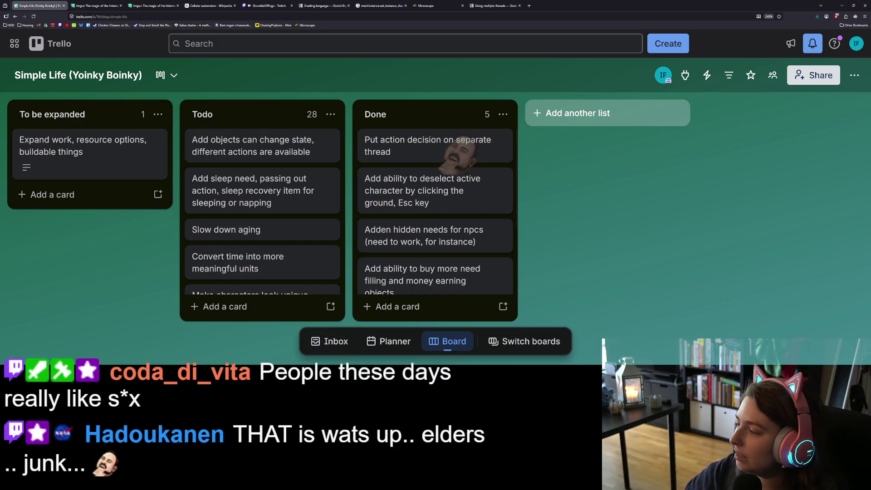
key("alt+Tab")
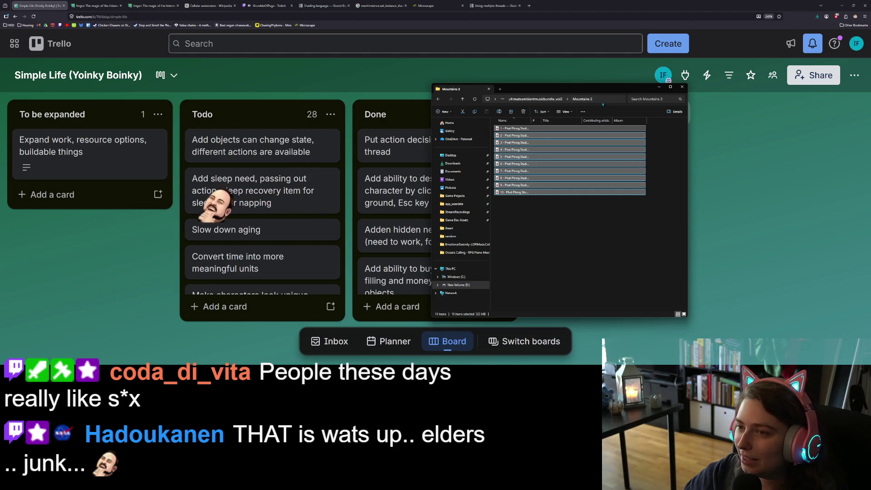
Step: Play all the China 2 ambience tracks in Media Player and close File Explorer
left_click(536, 99)
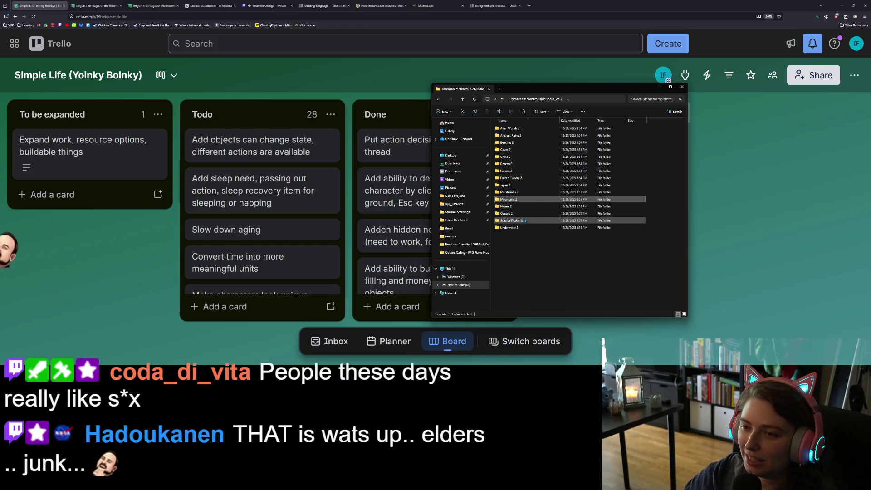
left_click(518, 158)
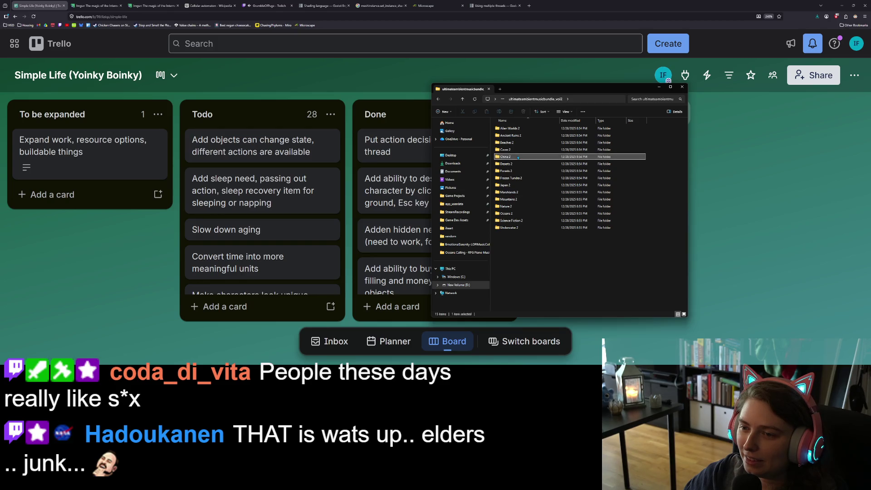
double_click(518, 157)
key("ctrl+a")
key("Return")
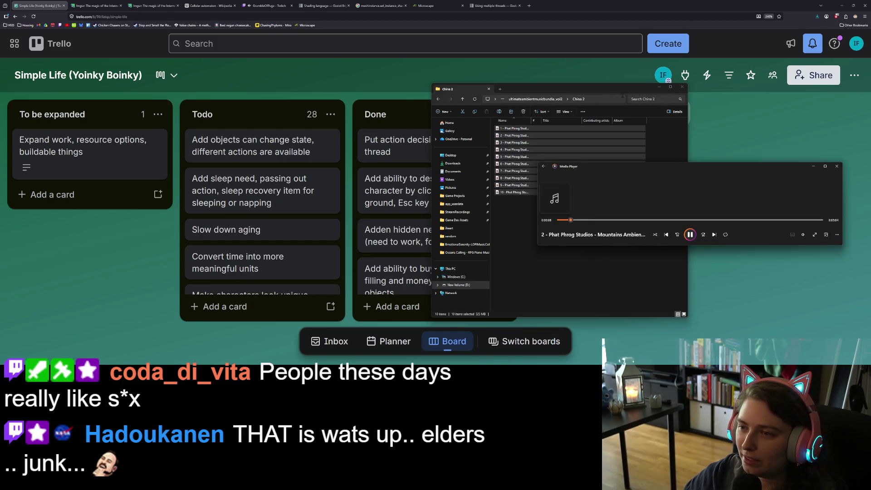
left_click(658, 87)
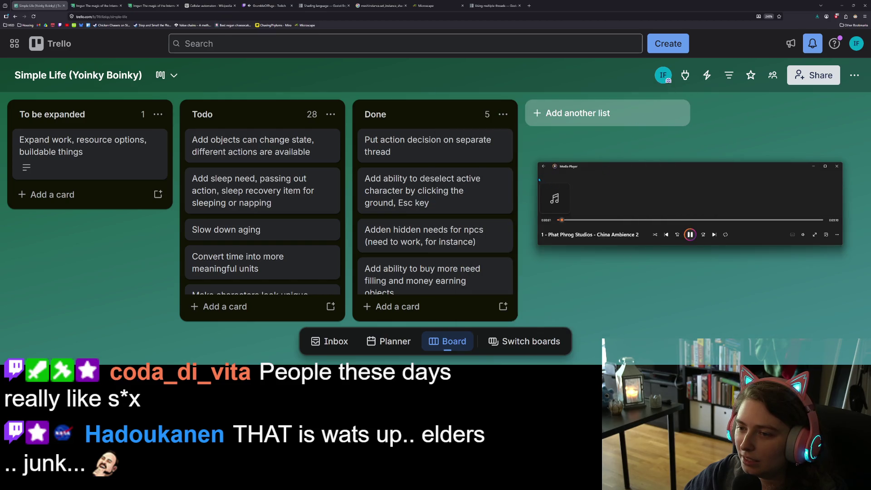
Step: Narrow Media Player, move it aside, and minimize the browser to reveal the Godot editor
left_click_drag(536, 177, 679, 177)
left_click(671, 276)
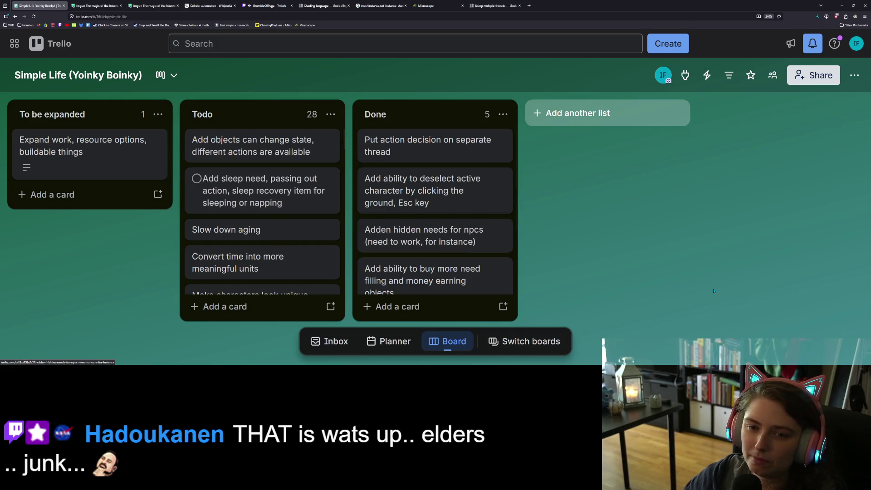
left_click(841, 6)
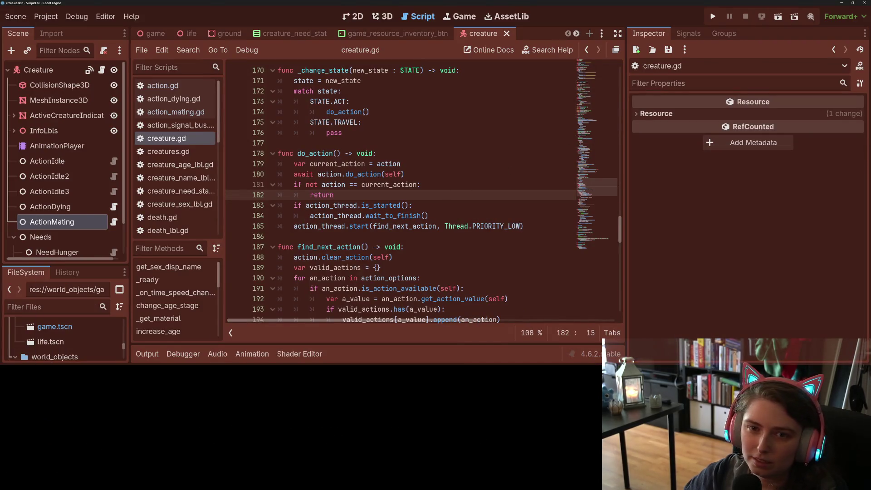
Step: Open the work_object scene in the 3D view and orbit around the green box
left_click(577, 34)
left_click(577, 34)
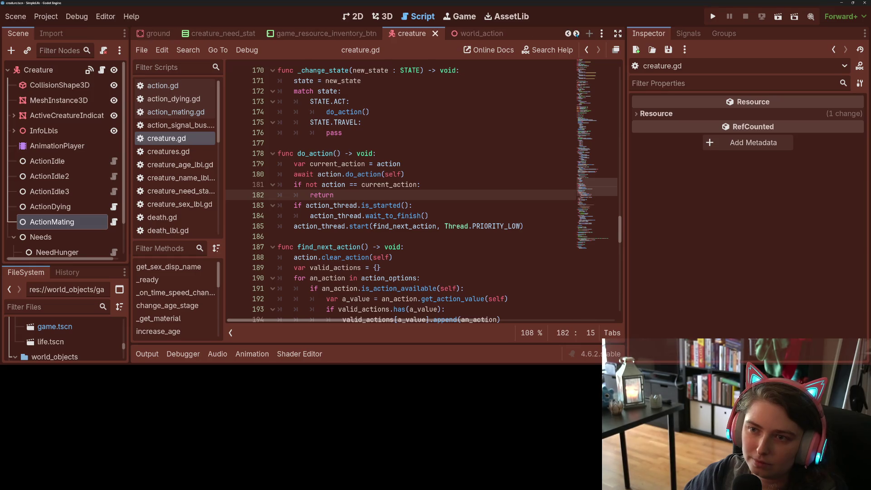
left_click(577, 34)
left_click(496, 34)
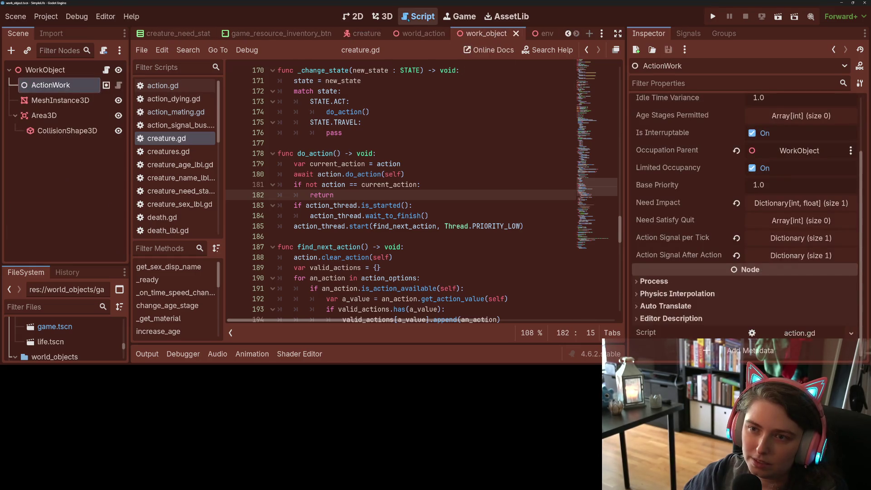
left_click(382, 17)
scroll(382, 229, "up", 4)
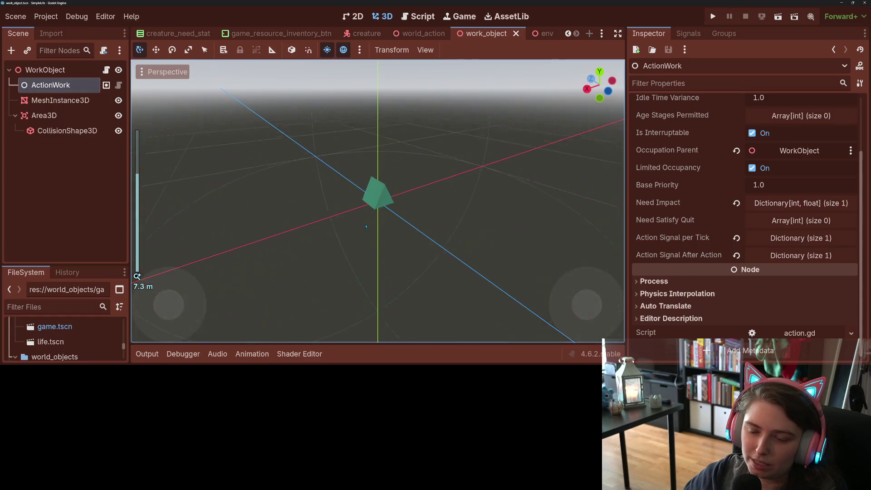
left_click_drag(383, 229, 484, 211)
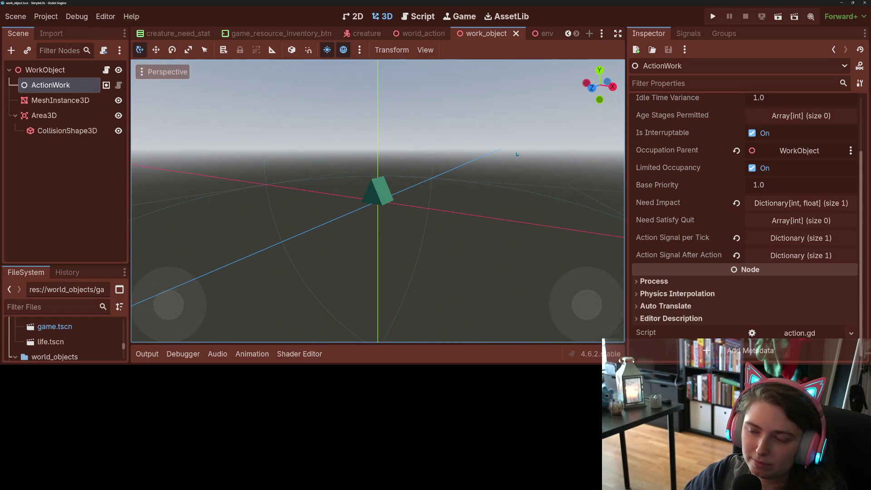
Step: Switch to the world_action scene, select WorldAction and open its world_action.gd script
left_click(426, 33)
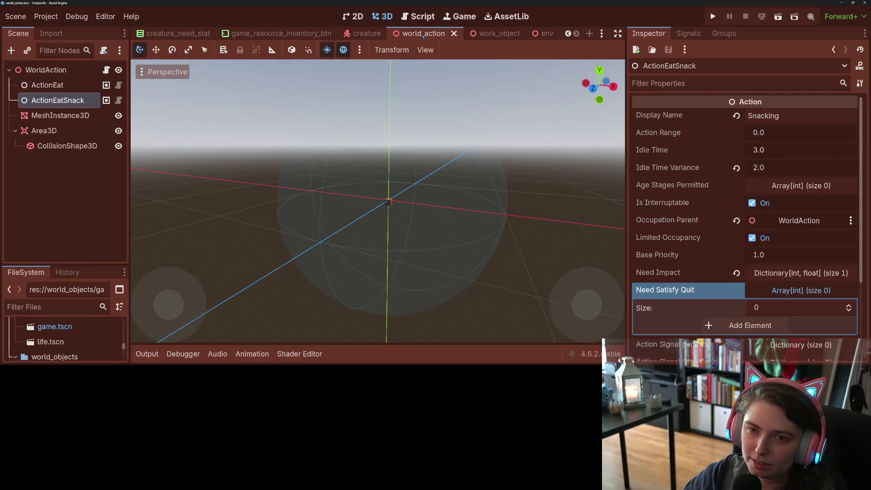
scroll(436, 243, "up", 3)
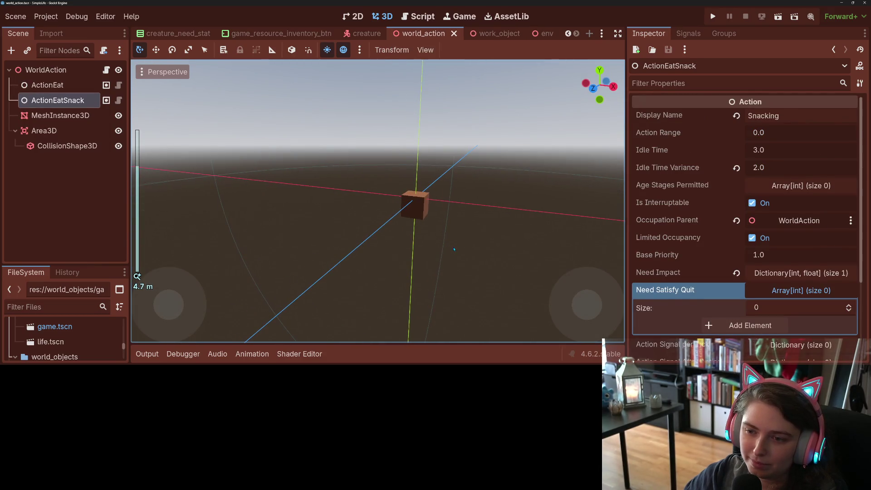
left_click_drag(436, 243, 363, 240)
left_click(77, 68)
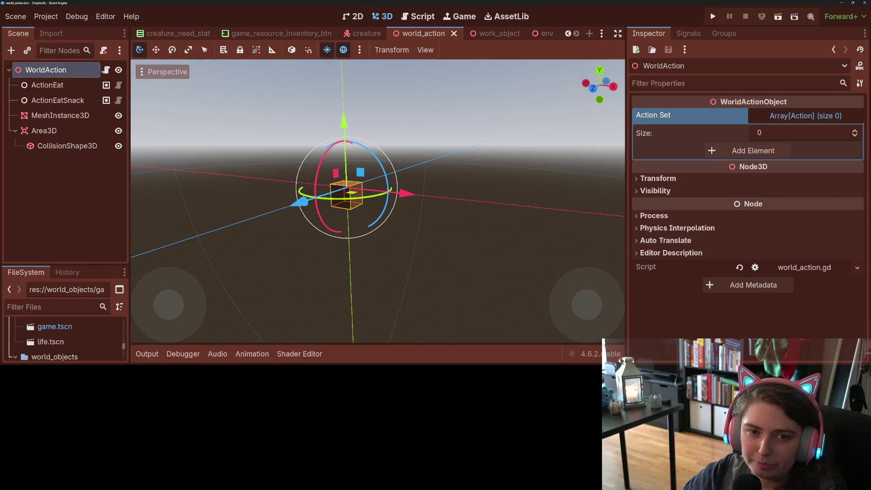
left_click(105, 70)
left_click(361, 80)
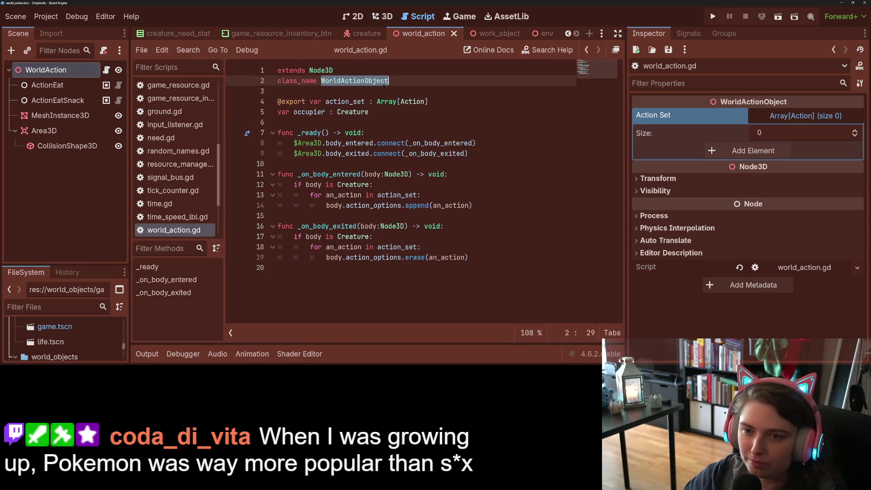
Step: Look over the action_set export and _ready function in world_action.gd
left_click(472, 98)
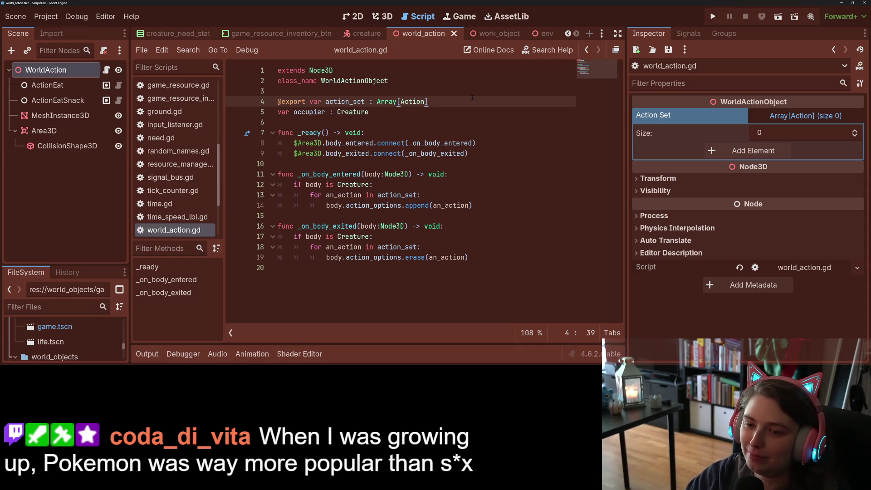
left_click(383, 174)
left_click(383, 164)
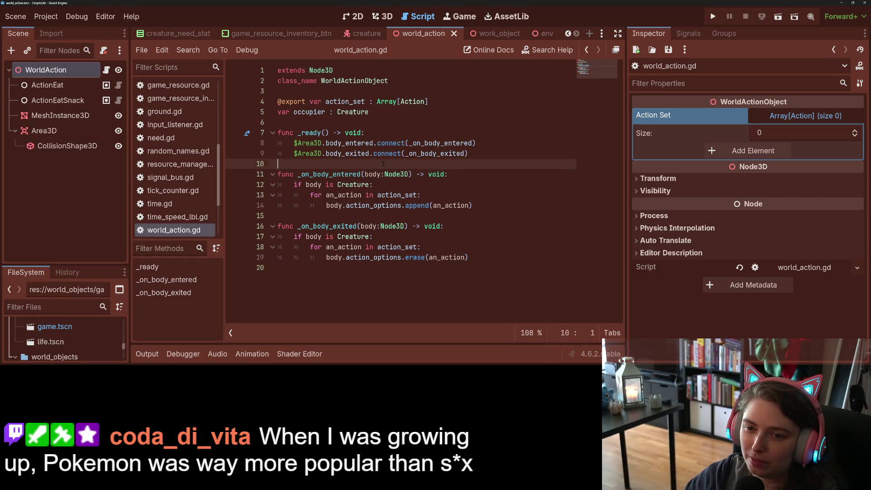
double_click(344, 103)
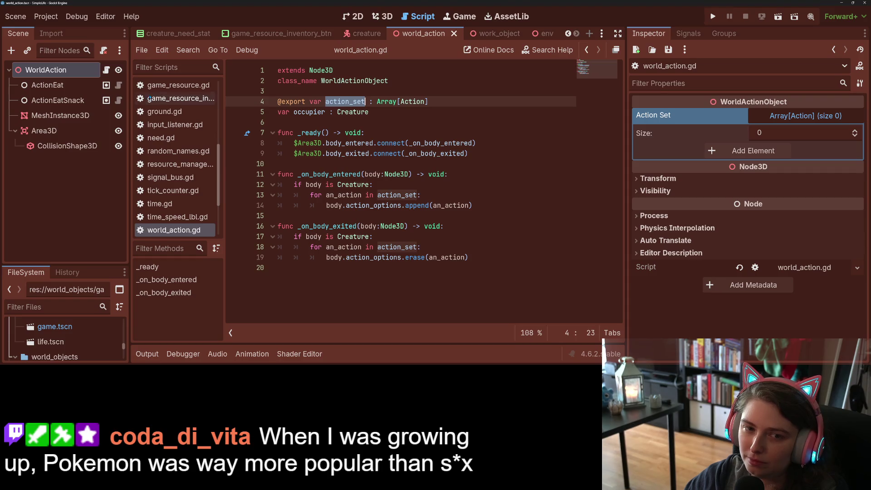
Step: Open action.gd, select its _ready function (lines 44–47) and view the _ready documentation
left_click(118, 85)
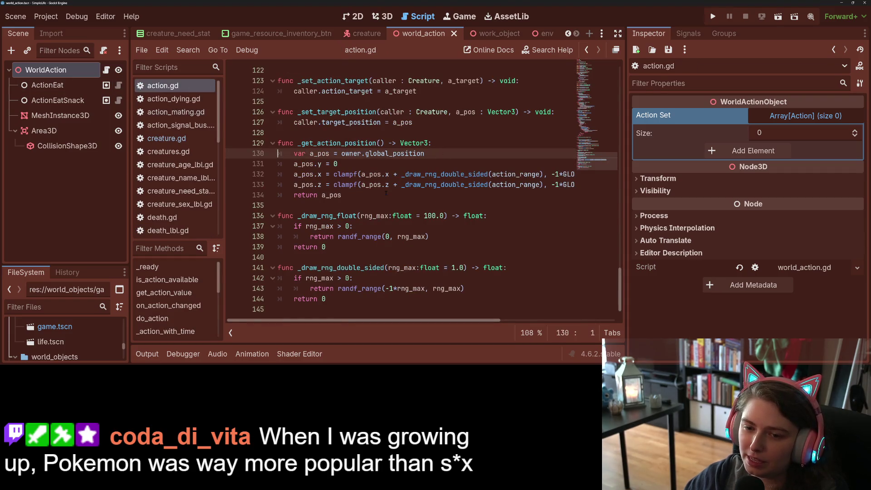
scroll(381, 195, "up", 10)
scroll(381, 194, "up", 20)
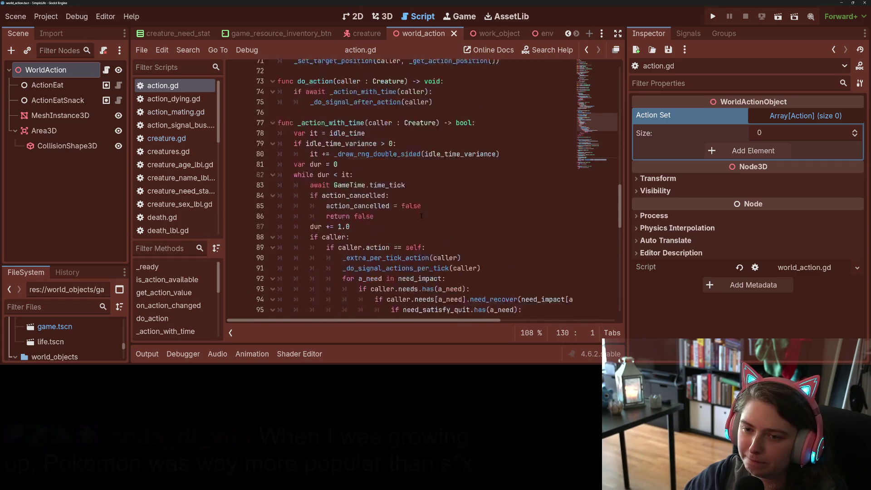
scroll(421, 217, "down", 10)
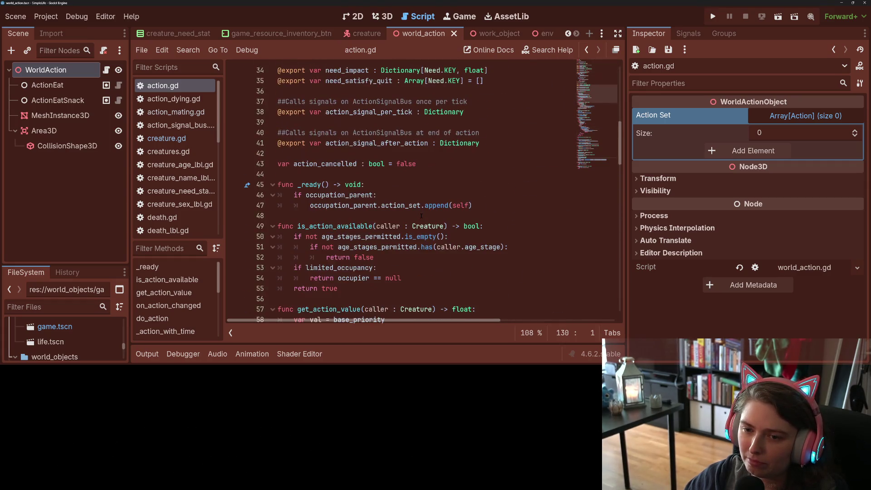
left_click(409, 215)
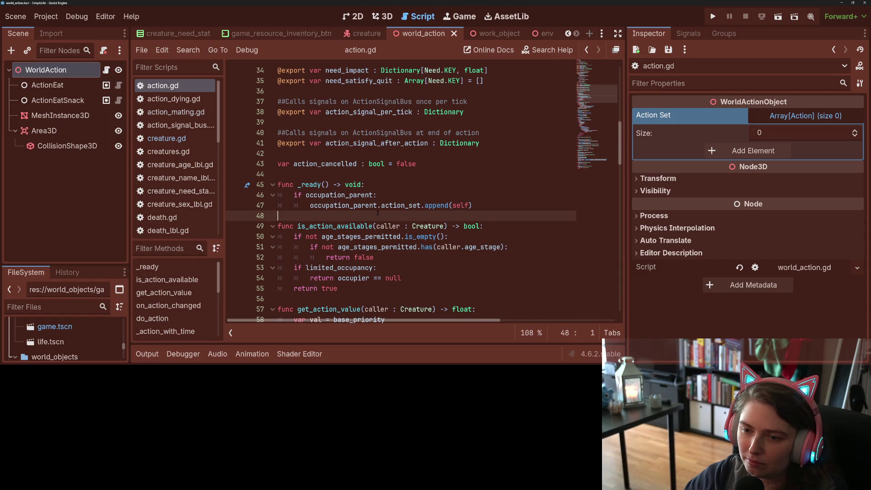
left_click(399, 205)
double_click(401, 206)
left_click(512, 207)
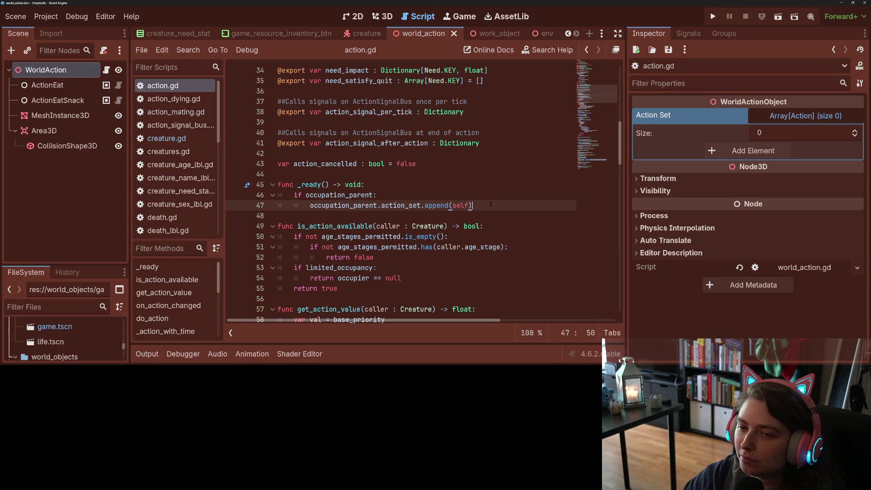
left_click_drag(494, 207, 269, 179)
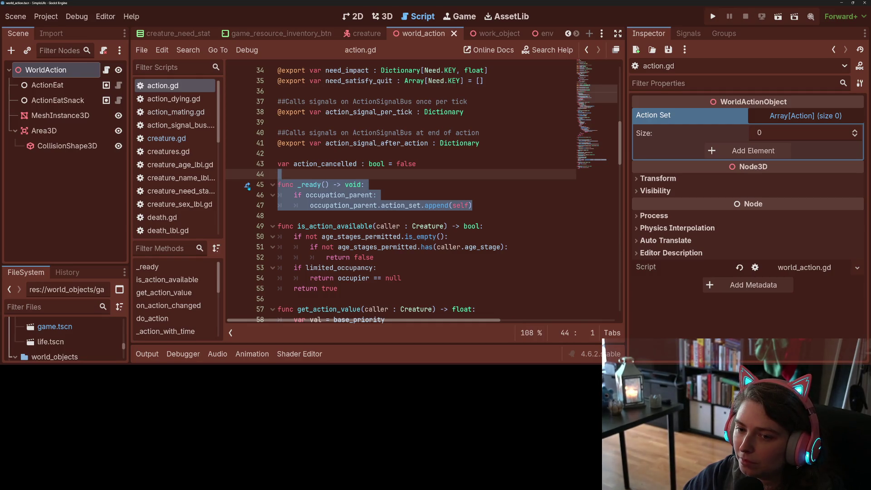
left_click(247, 186)
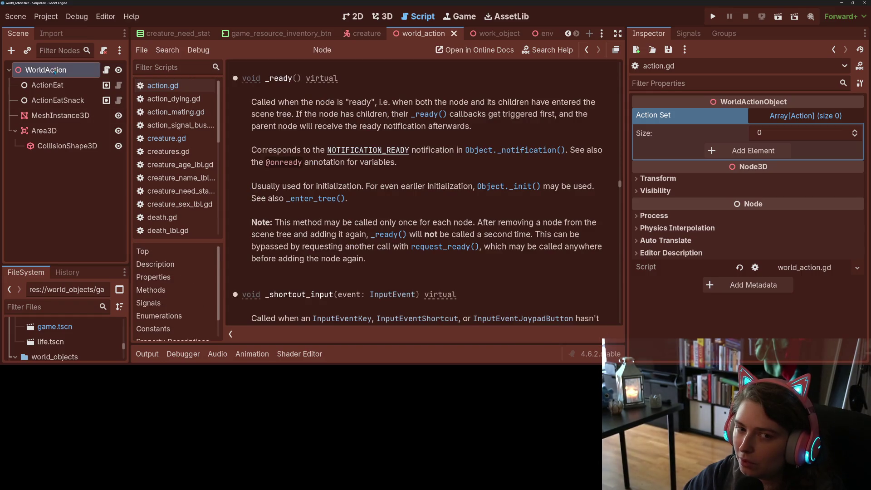
key("alt+Left")
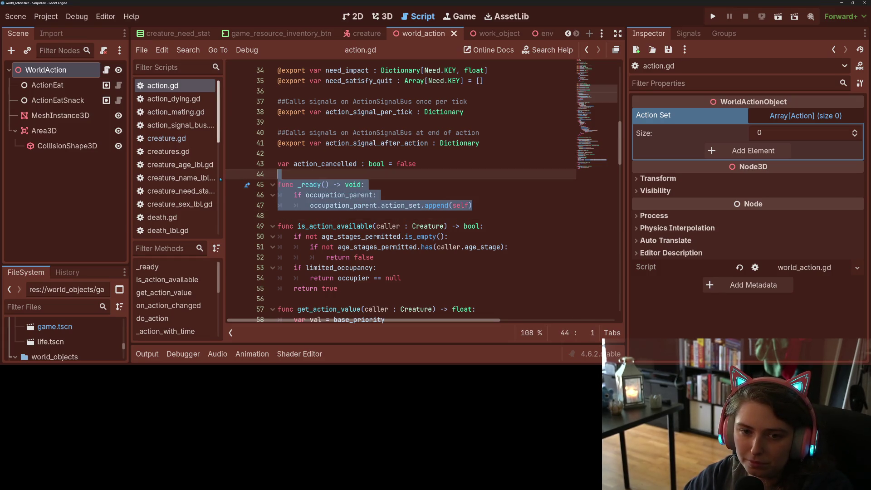
Step: Delete the _ready function, save, then undo to restore it
key("BackSpace")
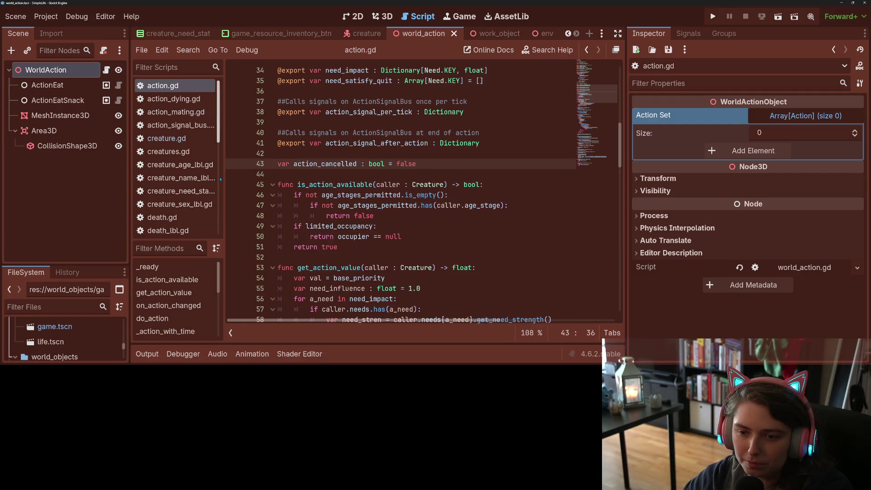
key("ctrl+s")
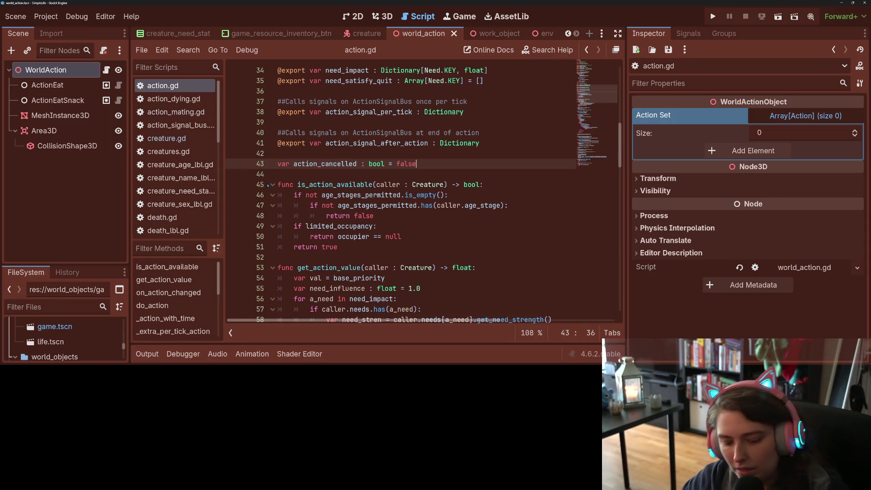
key("ctrl+z")
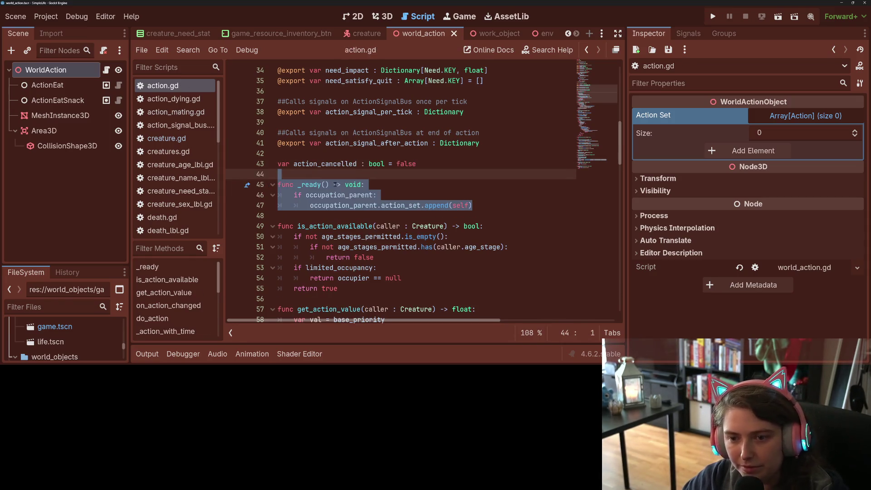
left_click(353, 185)
scroll(374, 185, "up", 2)
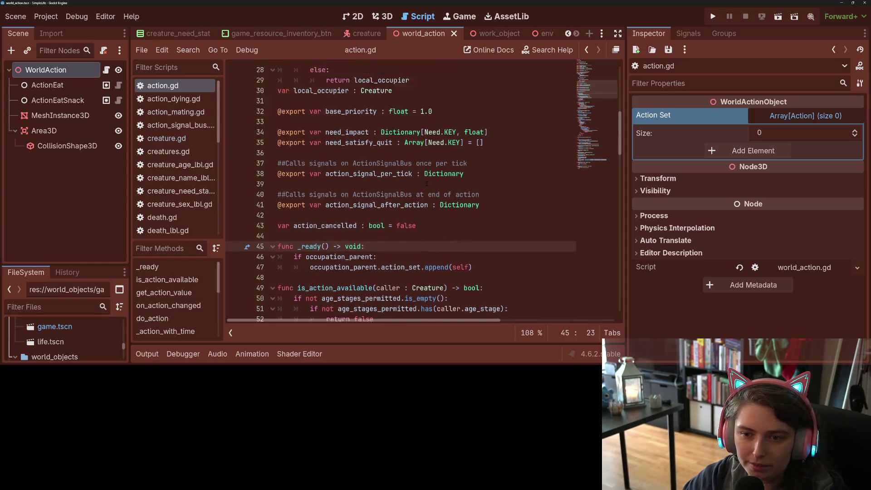
scroll(408, 172, "down", 2)
left_click(490, 149)
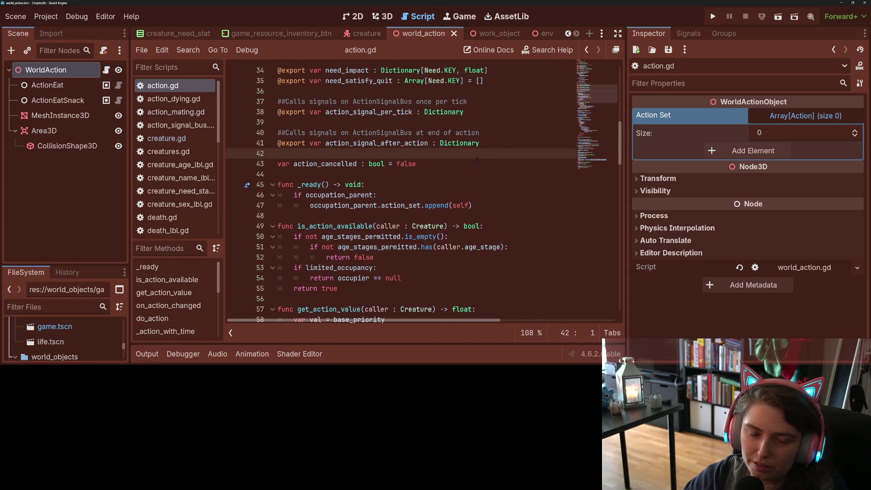
key("Return")
type("@ex")
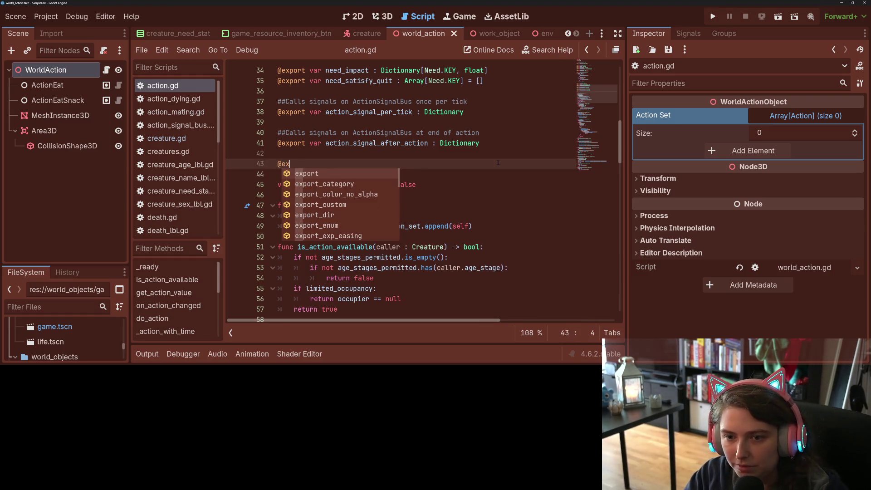
key("Return")
type("var ")
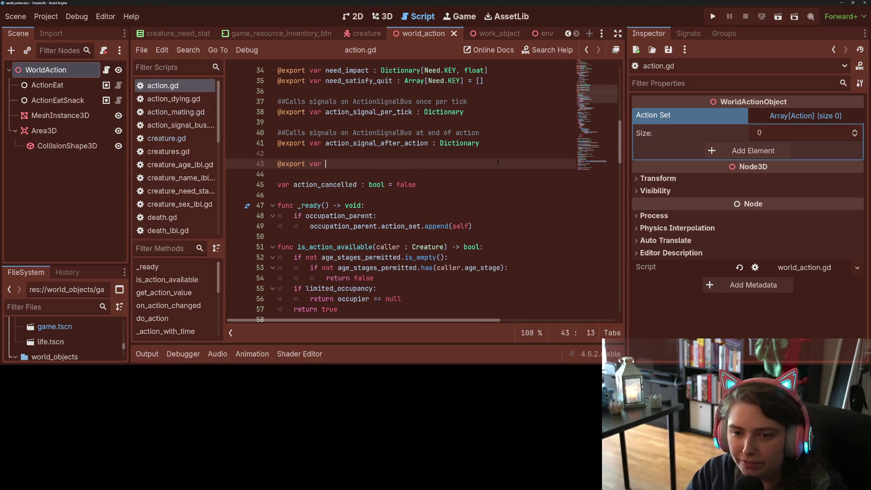
type("auto_a")
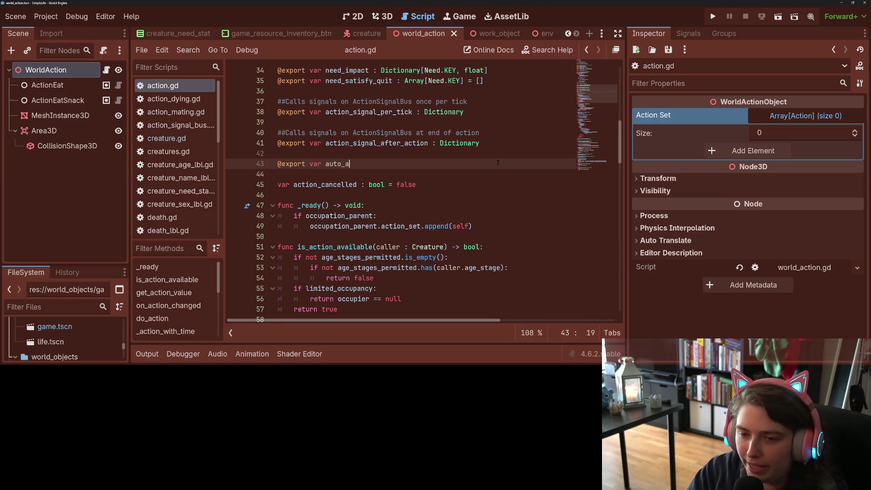
type("dd_")
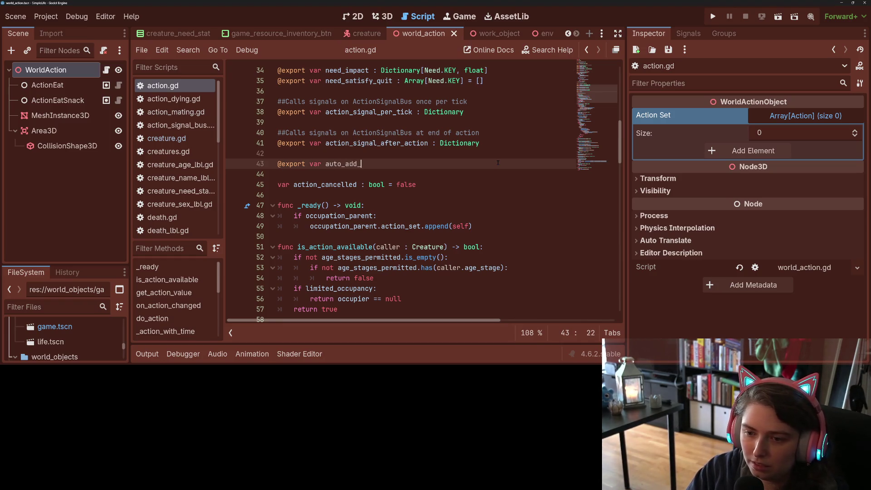
type("actions : b")
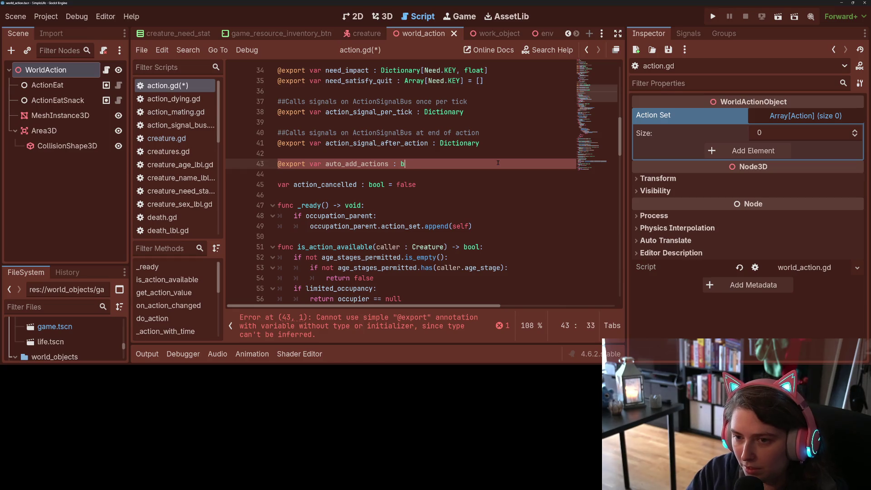
type("= true")
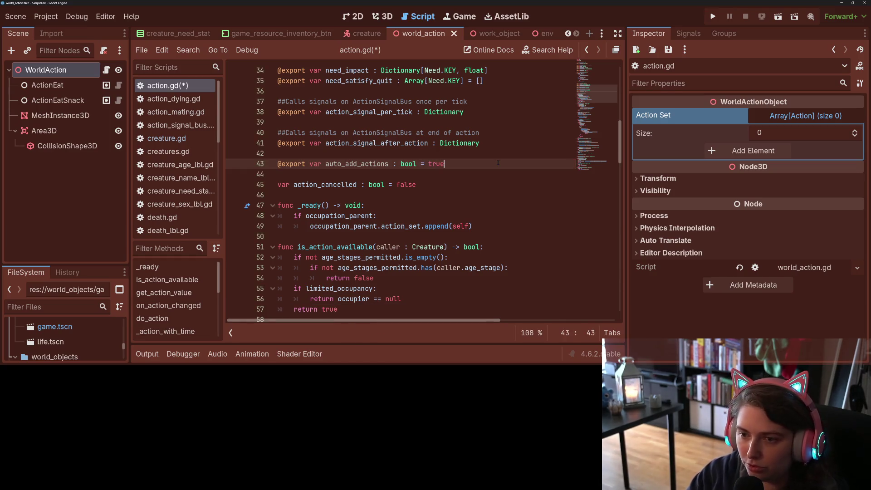
double_click(357, 164)
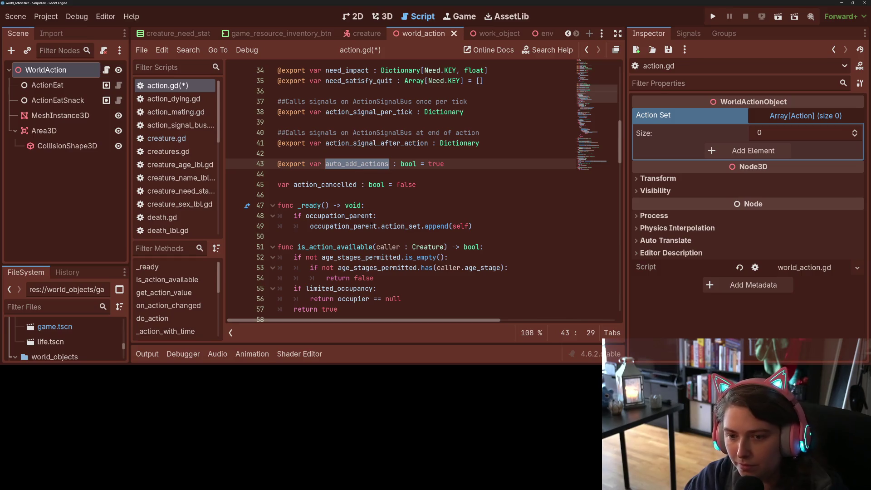
Step: Change the check to 'if occupation_parent and auto_add_actions:' in _ready
left_click(377, 205)
left_click(374, 216)
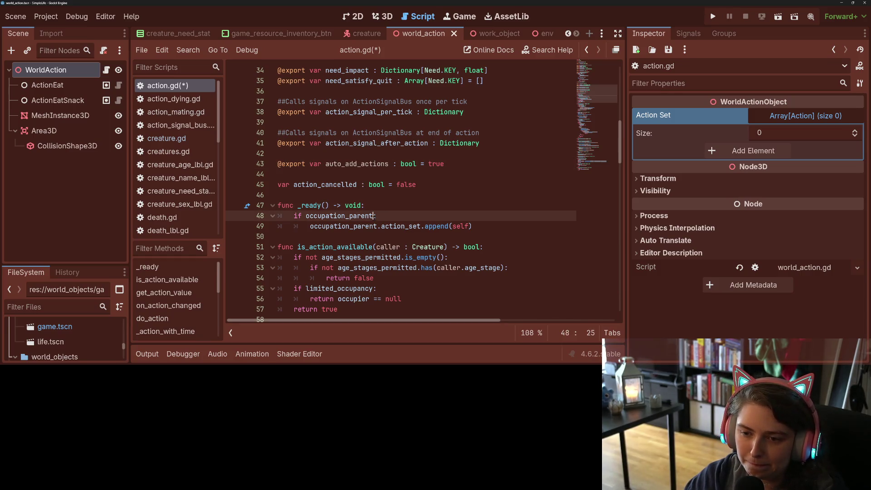
type("and ")
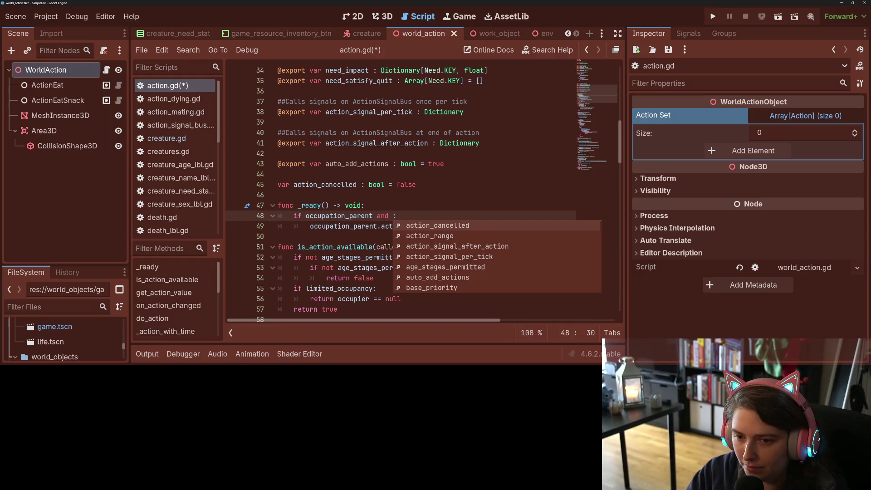
type("auto_add_actions")
key("ctrl+s")
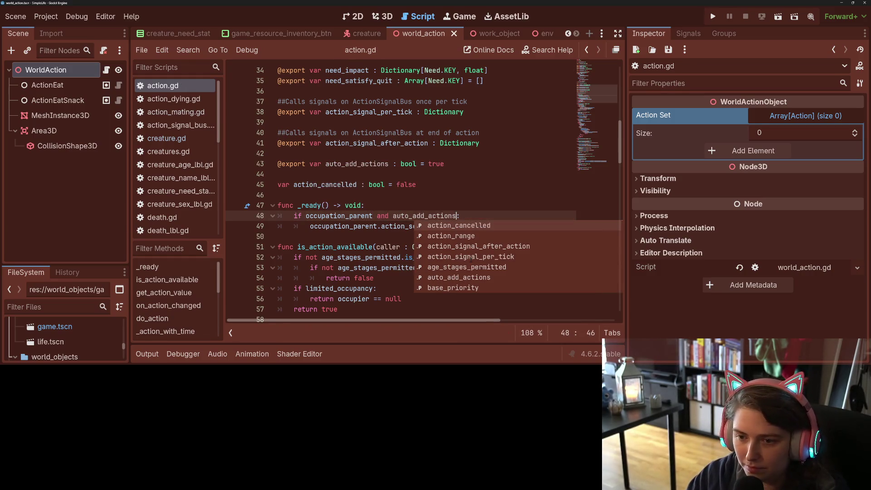
left_click(490, 237)
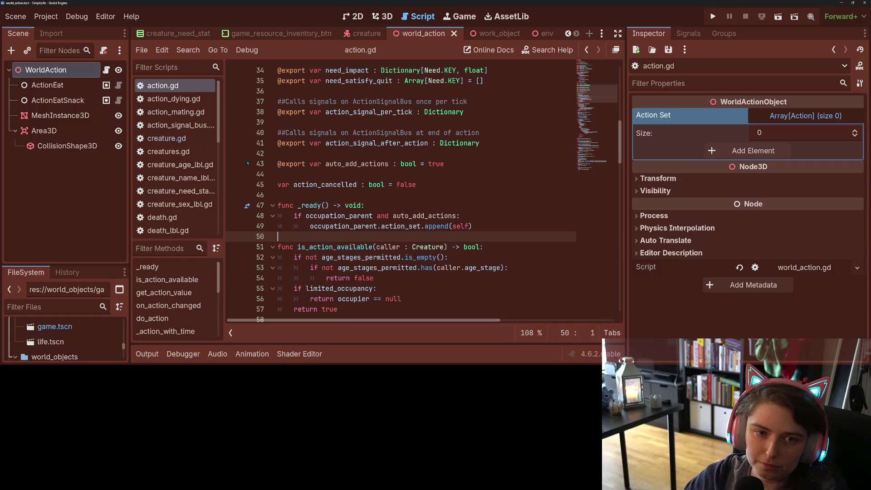
left_click(65, 90)
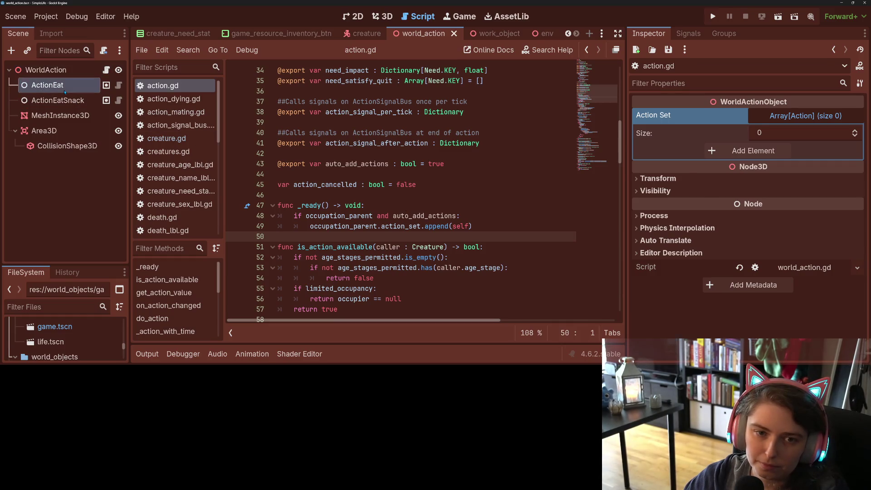
Step: Select both eating action nodes and save the scene
left_click(63, 98, "shift")
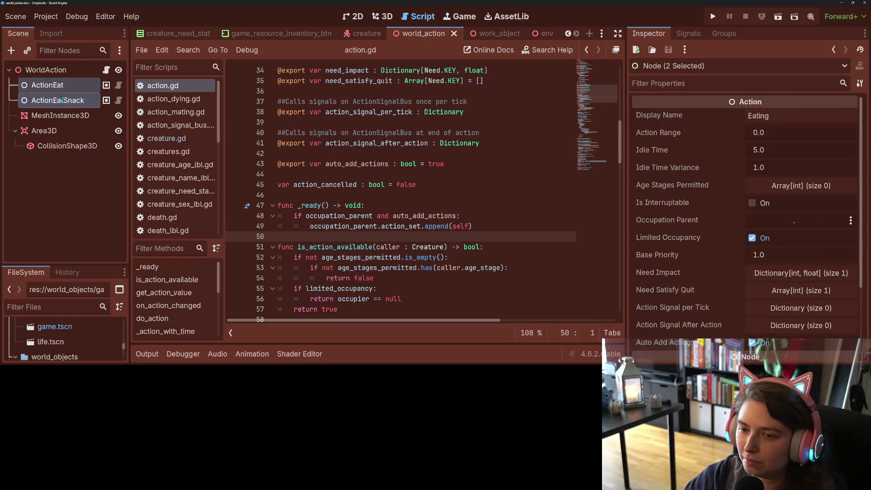
scroll(657, 193, "down", 3)
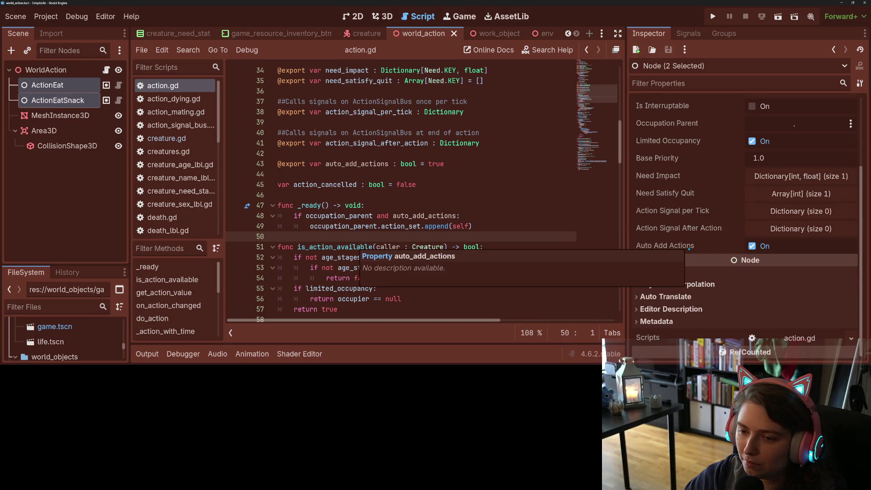
left_click(409, 195)
key("ctrl+s")
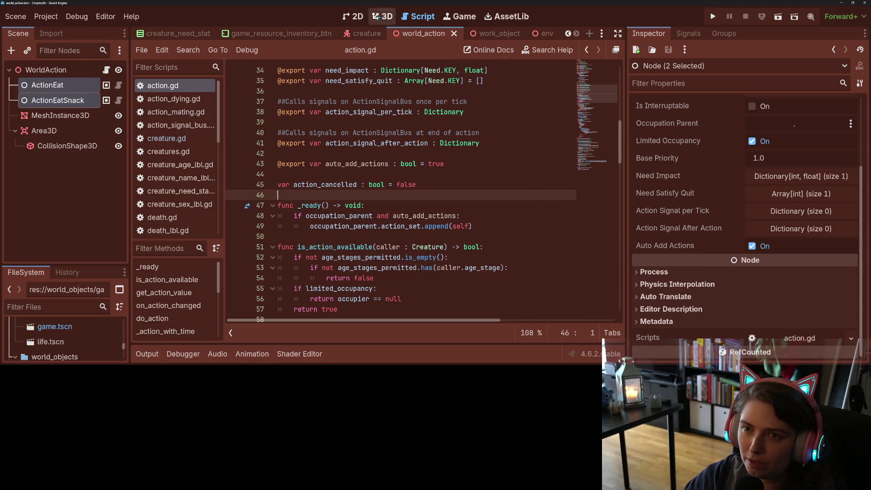
Step: Inspect WorldAction, its script, the MeshInstance3D node and ActionEatSnack's settings
left_click(382, 17)
scroll(393, 190, "up", 5)
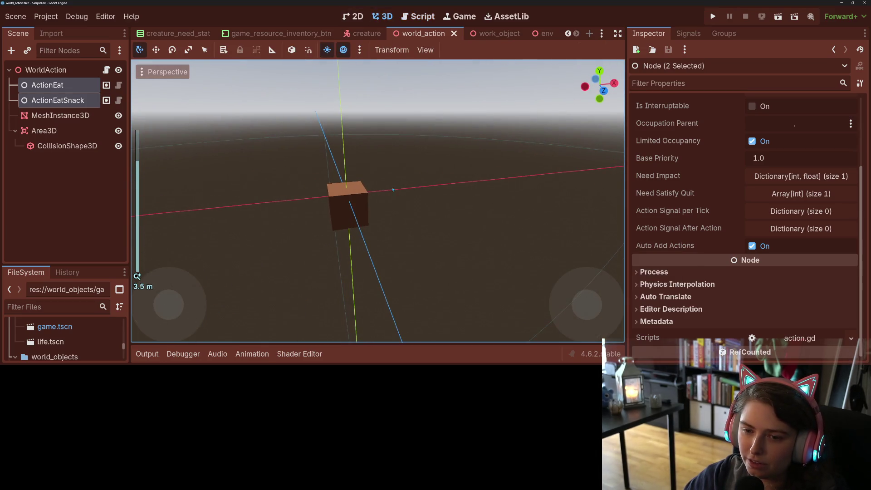
left_click(38, 71)
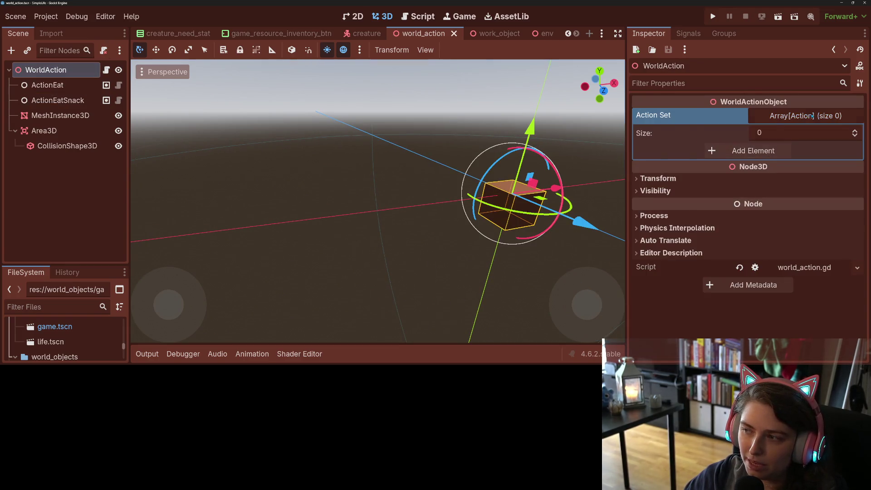
left_click(806, 115)
left_click(106, 70)
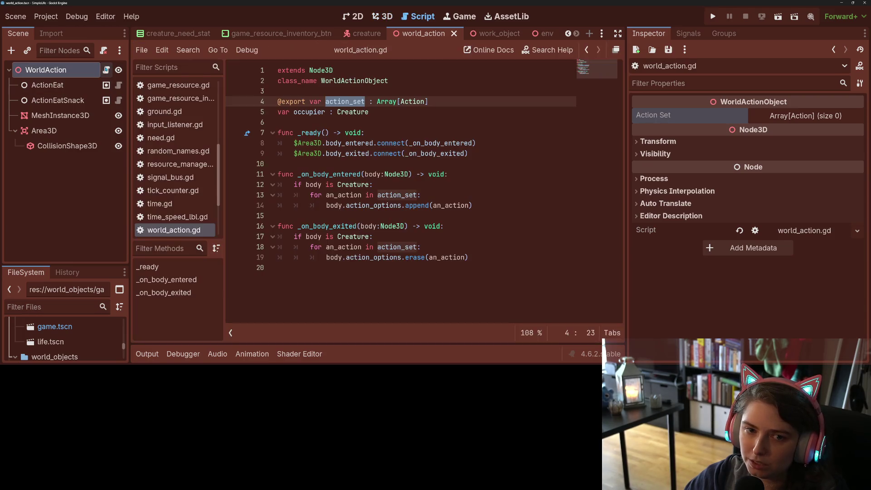
left_click(58, 116)
left_click(46, 69)
left_click(79, 100)
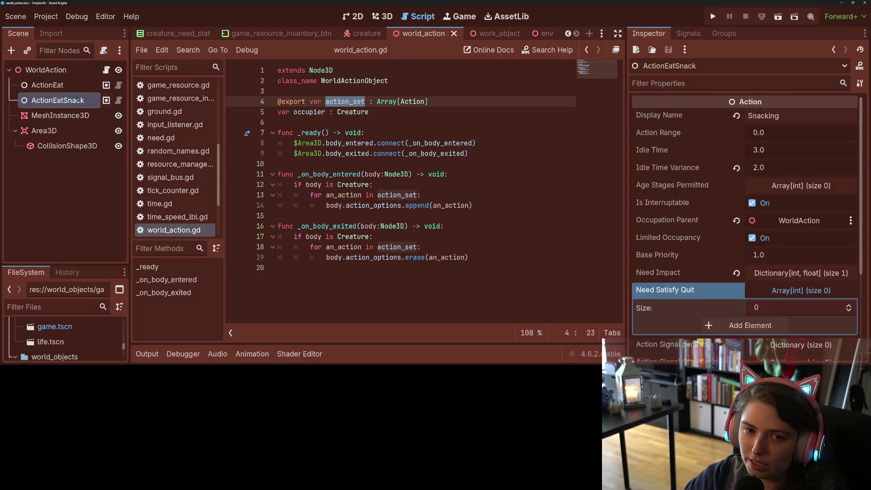
Step: Select the ActionWork node in the work_object scene, then return to world_action
left_click(382, 17)
scroll(453, 200, "up", 2)
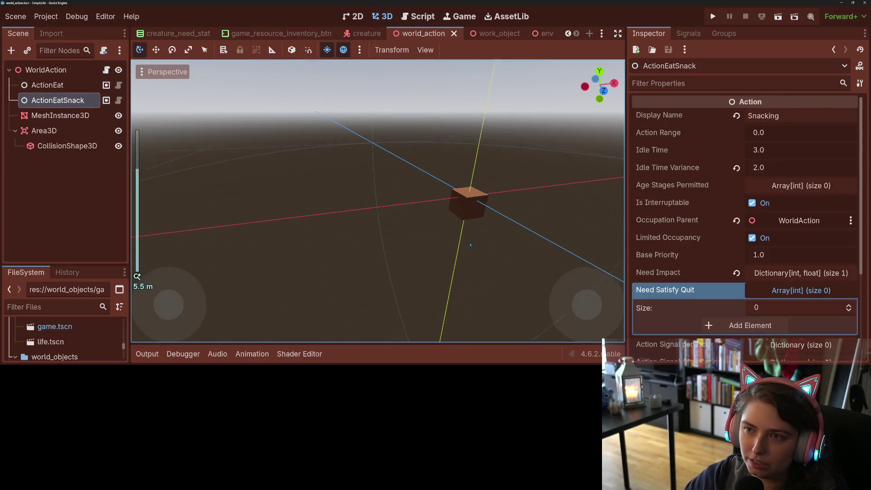
left_click(487, 33)
left_click(58, 100)
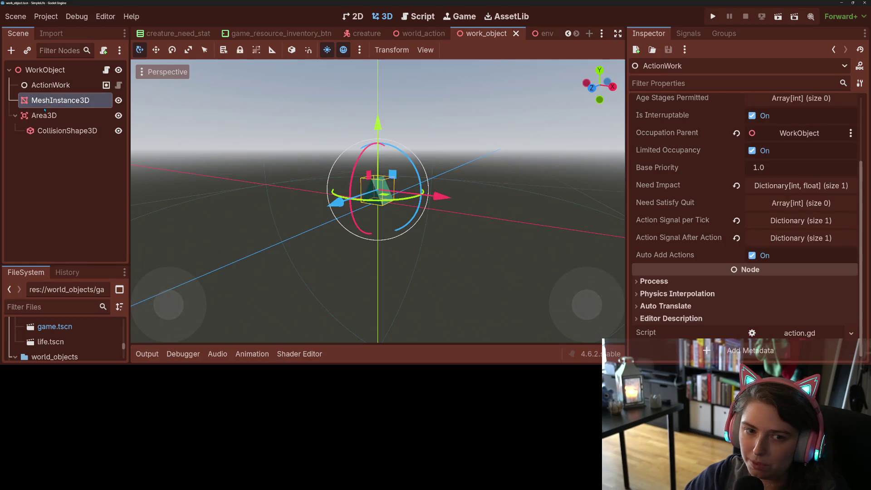
left_click(59, 85)
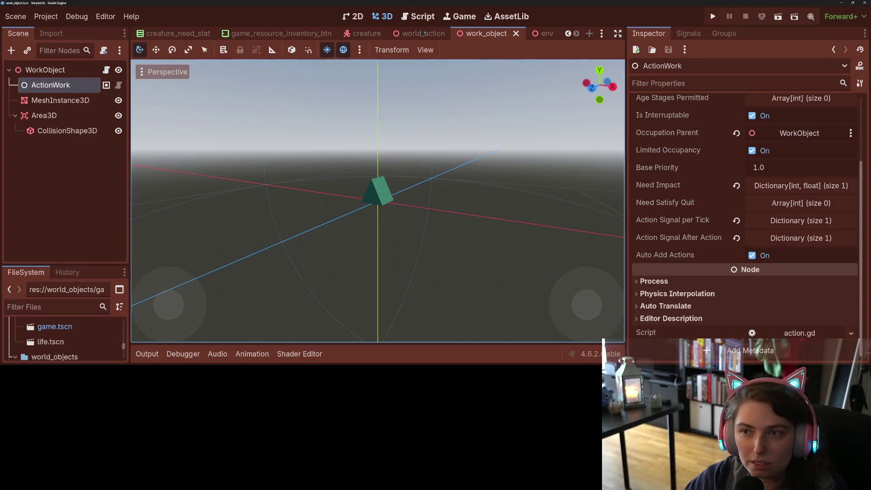
left_click(428, 33)
Step: Paste ActionWork under WorldAction below ActionEatSnack and turn off Auto Add Actions
left_click(45, 70)
key("ctrl+v")
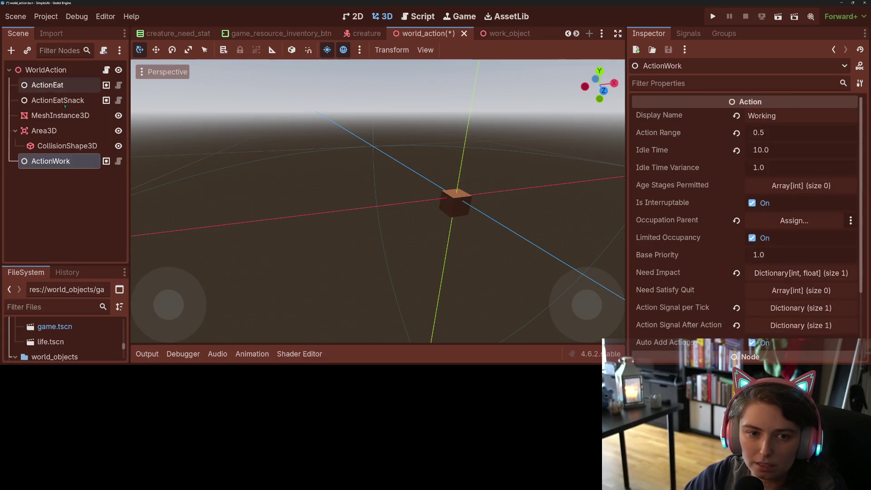
left_click_drag(54, 163, 59, 122)
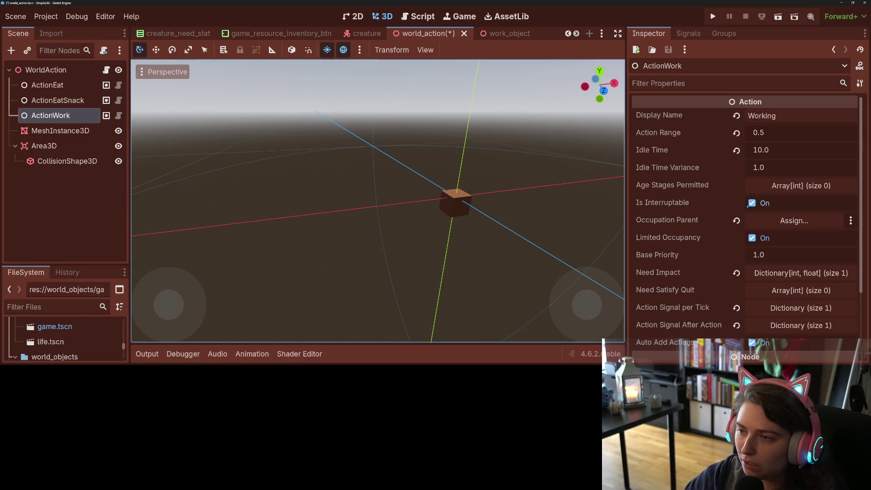
scroll(729, 277, "down", 1)
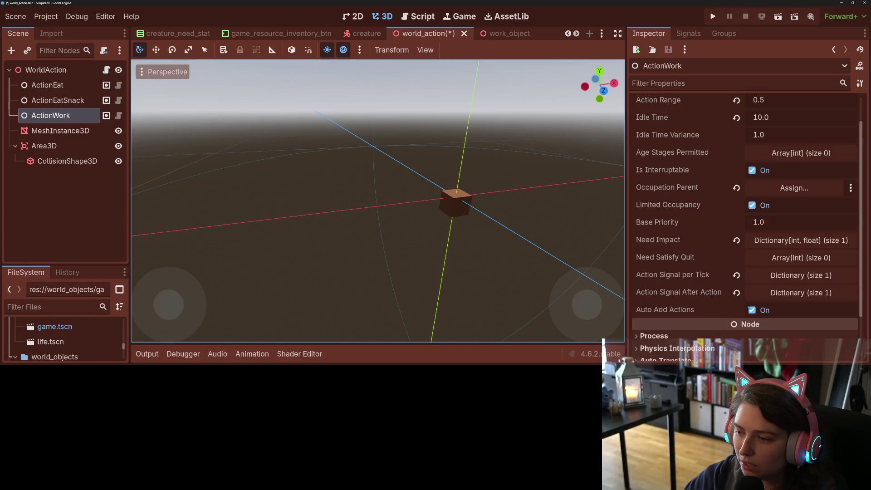
left_click(750, 311)
key("ctrl+s")
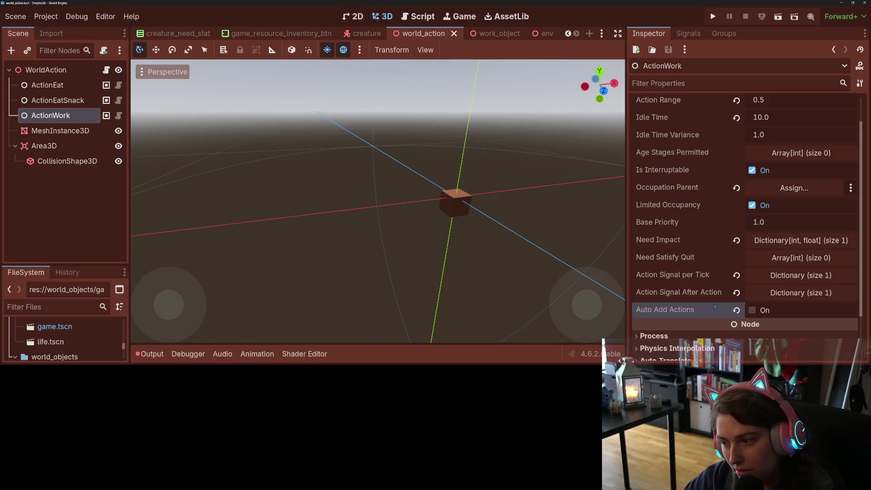
Step: Reset the Action Signal per Tick and Action Signal After Action dictionaries to empty
left_click(806, 277)
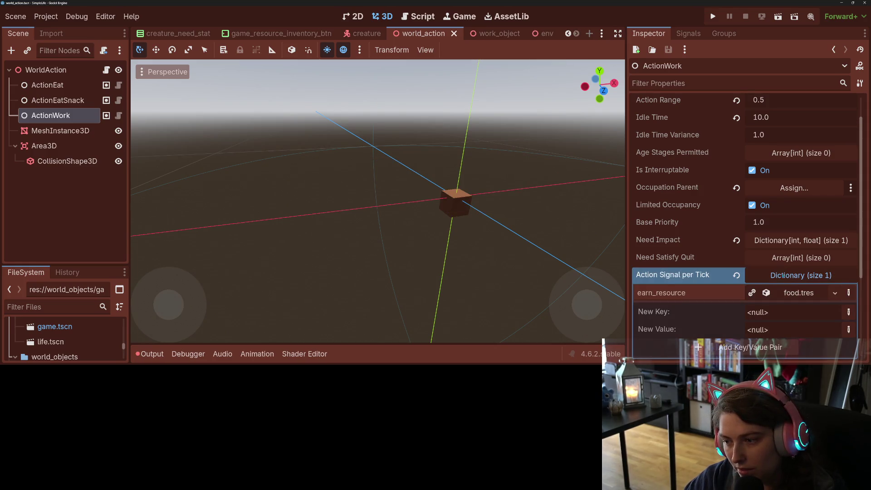
left_click(737, 275)
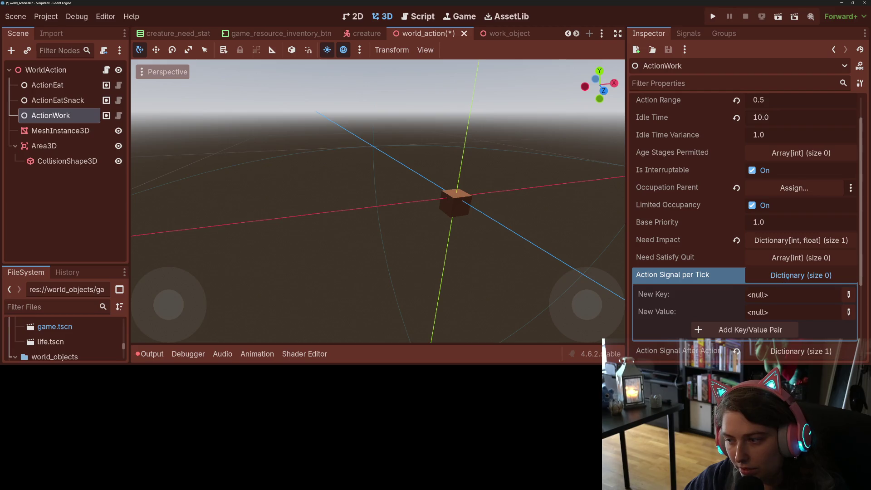
left_click(777, 277)
left_click(778, 292)
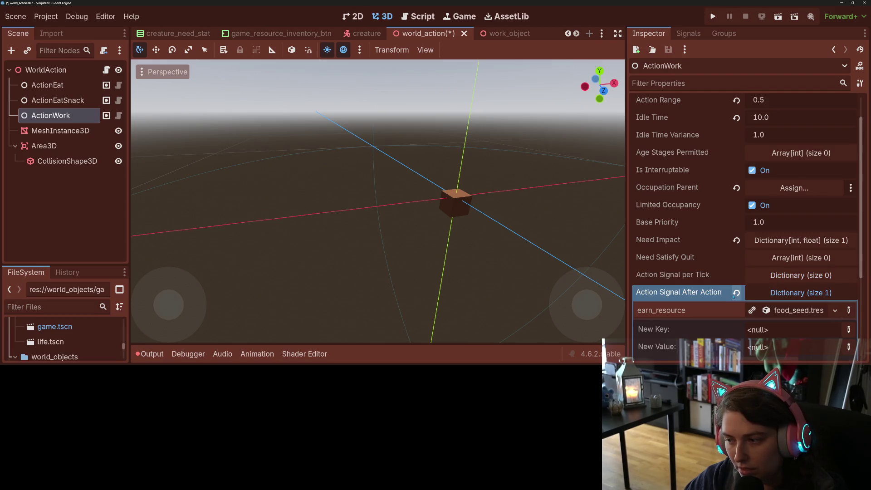
left_click(737, 294)
key("ctrl+s")
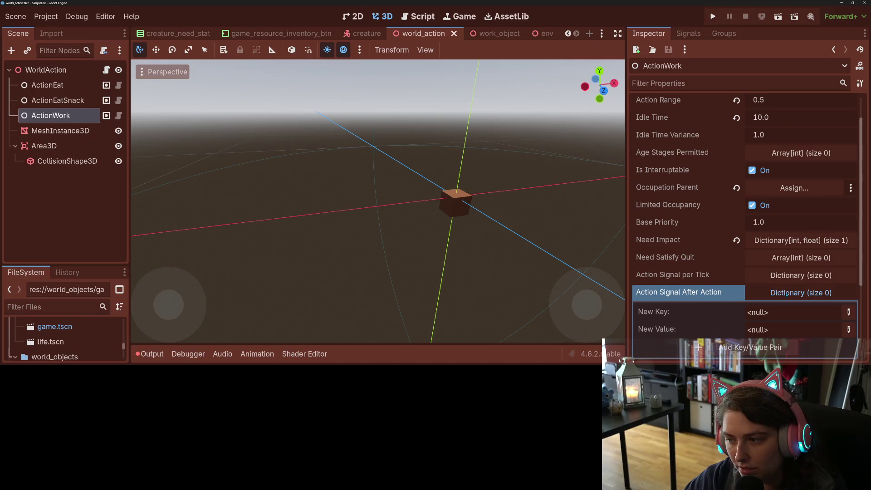
Step: Set ActionWork's Display Name to Repair
scroll(722, 291, "up", 2)
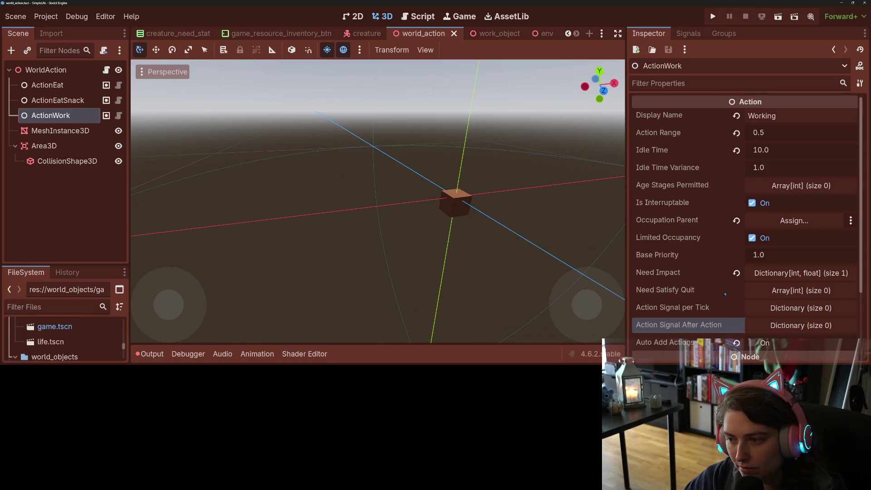
double_click(762, 116)
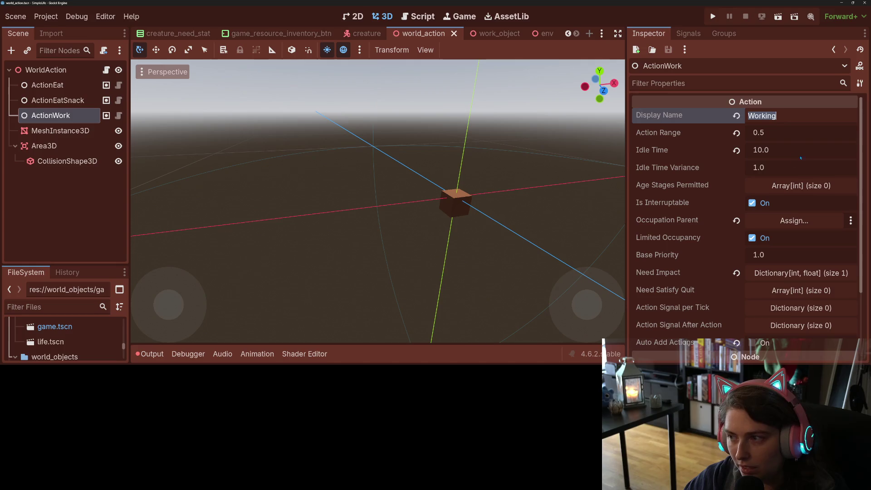
type("Repair")
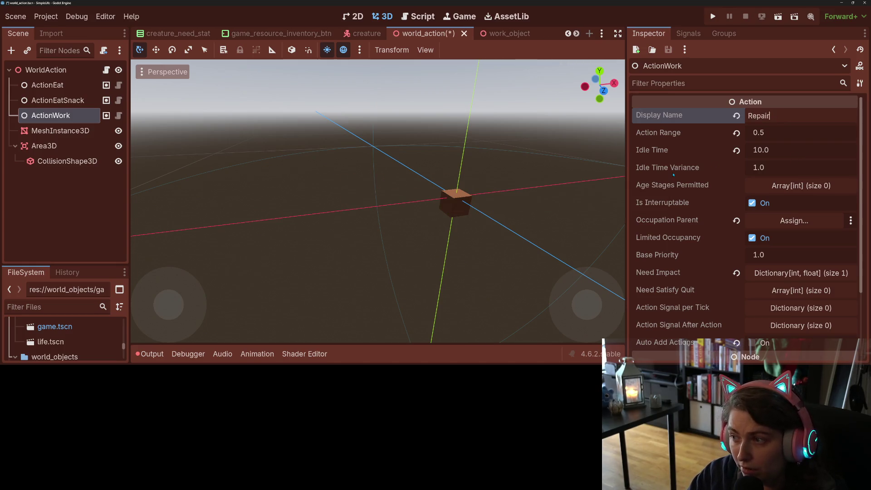
key("ctrl+s")
key("Return")
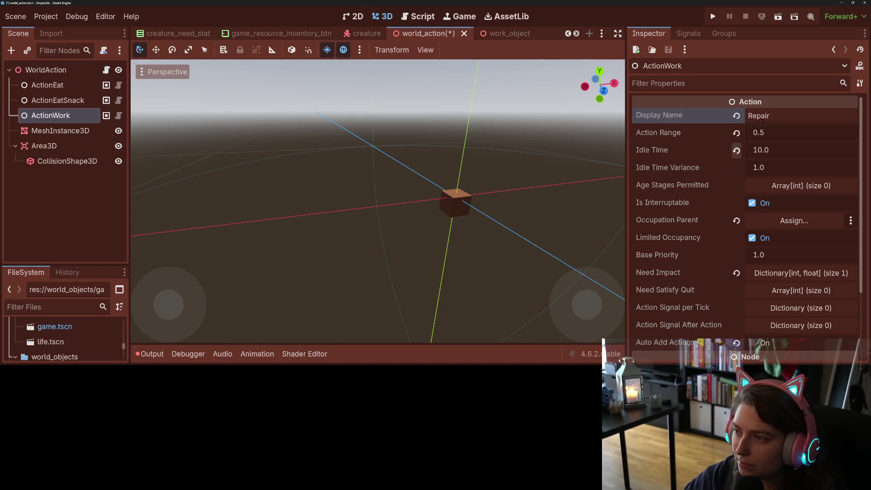
Step: Set Idle Time to 4.0, leaving Idle Time Variance unchanged
left_click(775, 149)
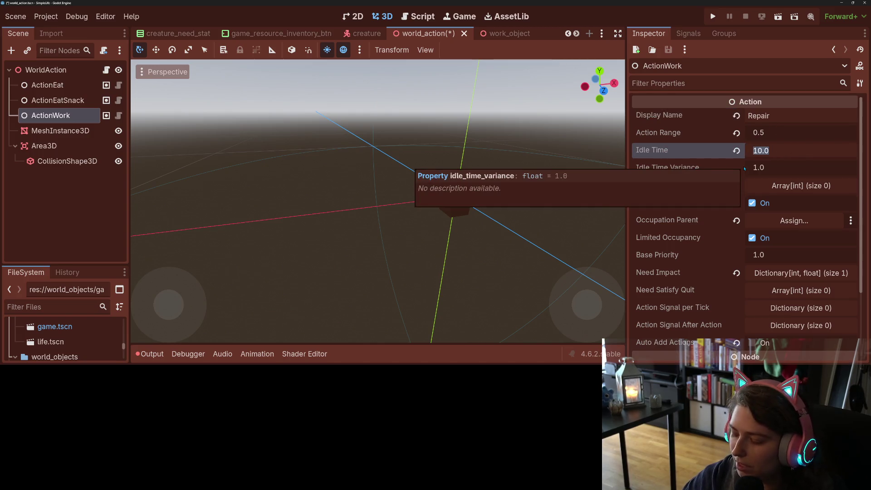
type("3")
key("Return")
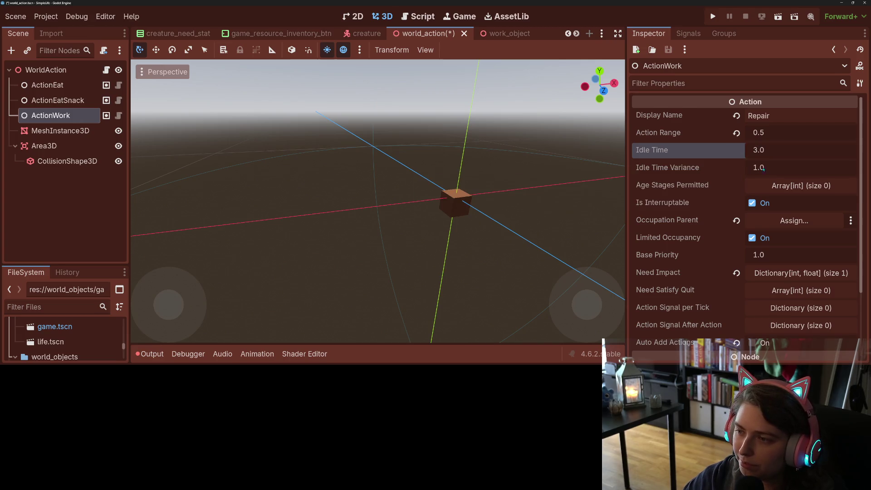
left_click(763, 168)
key("Return")
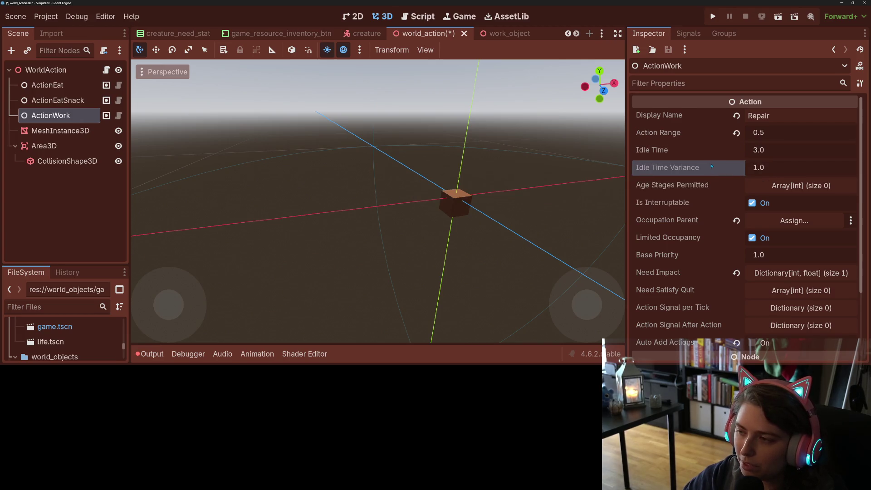
left_click(774, 147)
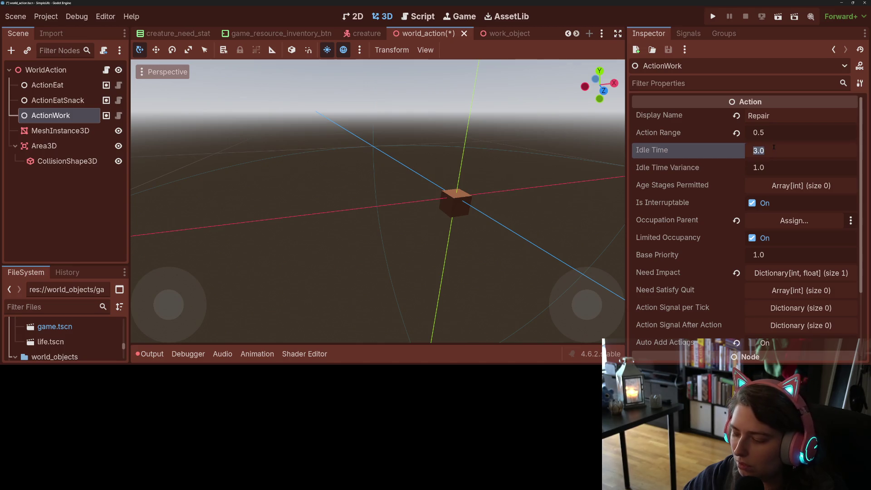
type("4")
key("Return")
key("ctrl+s")
left_click(672, 168)
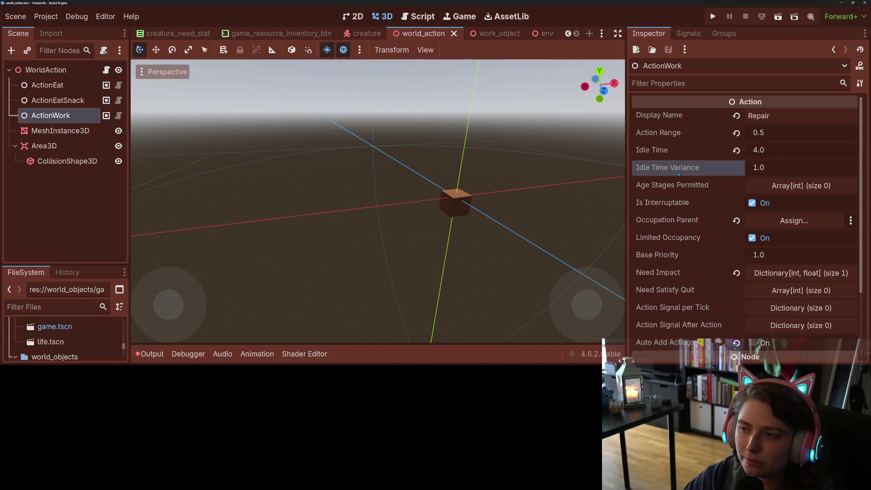
Step: Set Action Range to 0.0 and assign WorldAction as the Occupation Parent
left_click(785, 137)
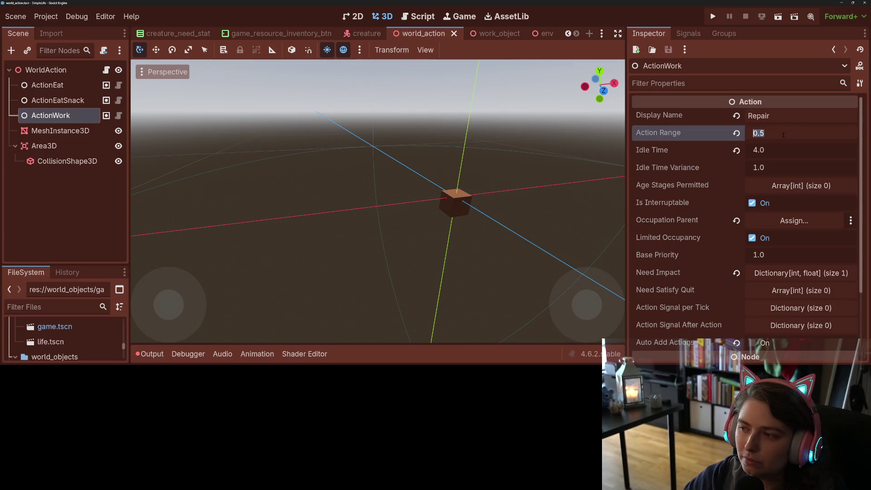
type("0")
key("Return")
key("ctrl+s")
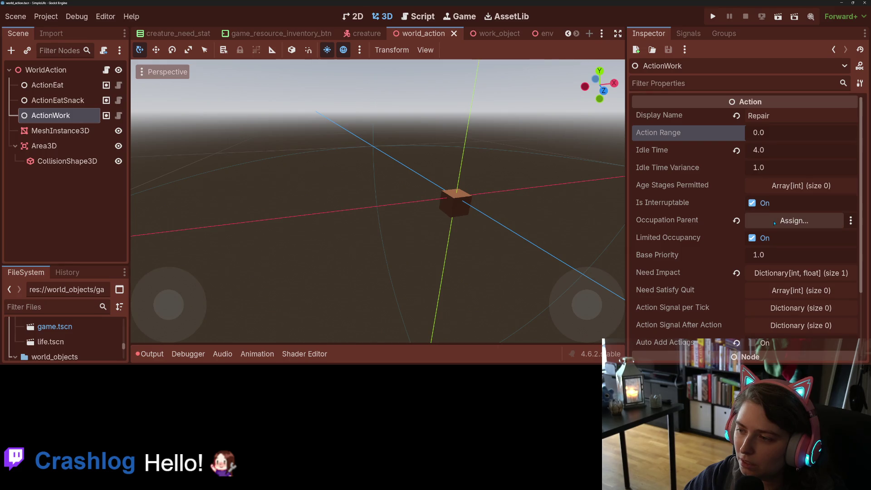
left_click(735, 221)
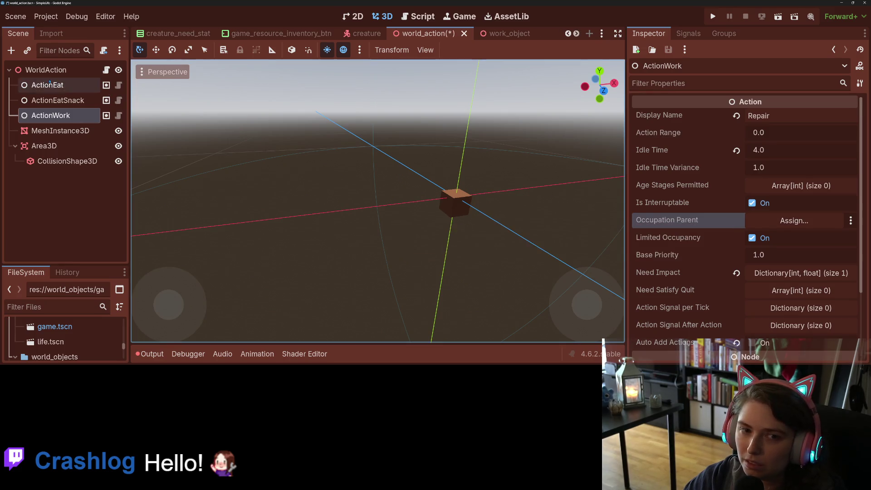
left_click_drag(45, 70, 772, 225)
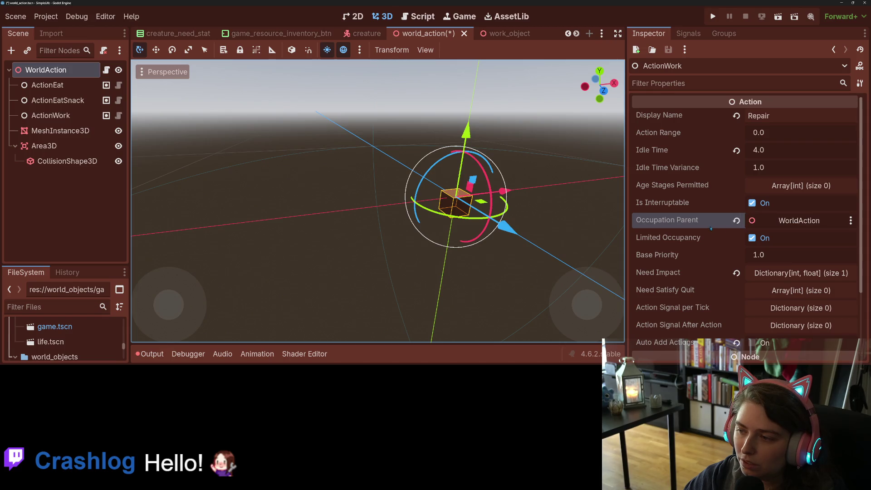
Step: Save the scene and set ActionWork's Base Priority to 0.1
key("ctrl+s")
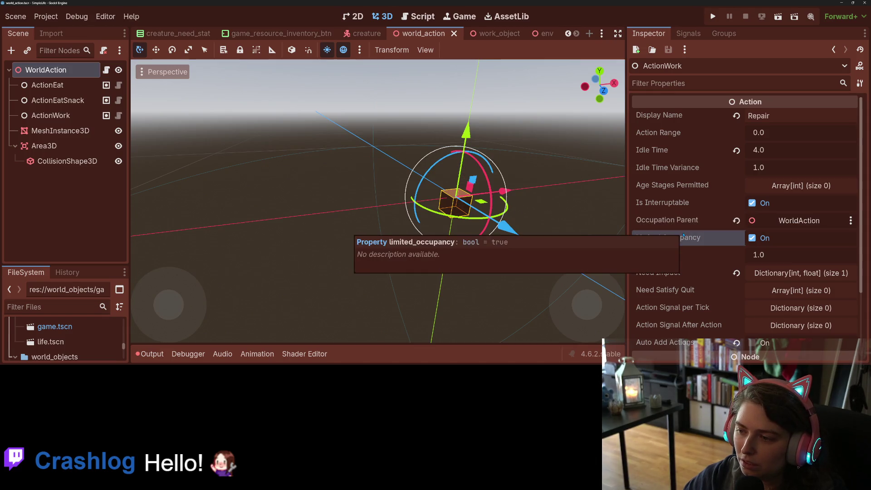
scroll(698, 260, "down", 4)
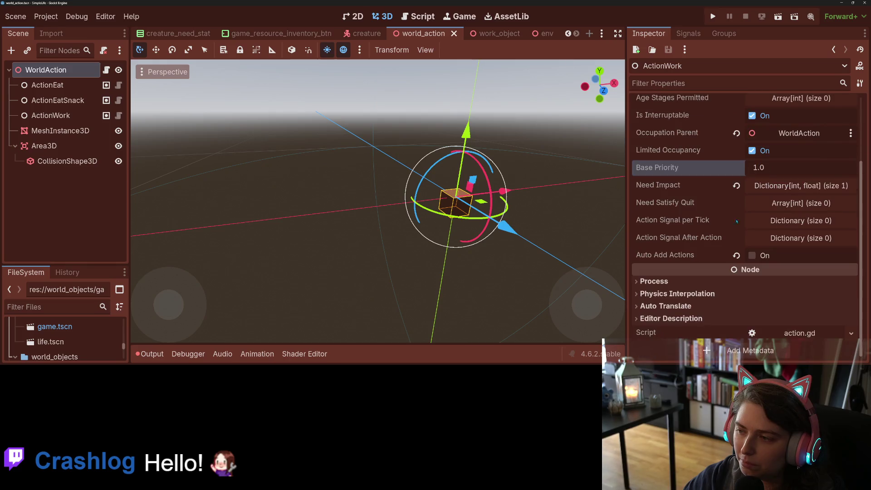
left_click(795, 168)
type("0.1")
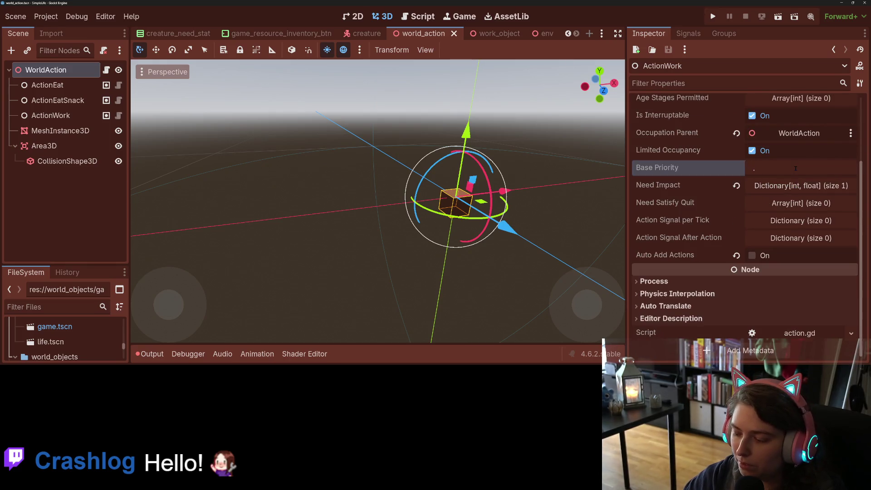
key("Return")
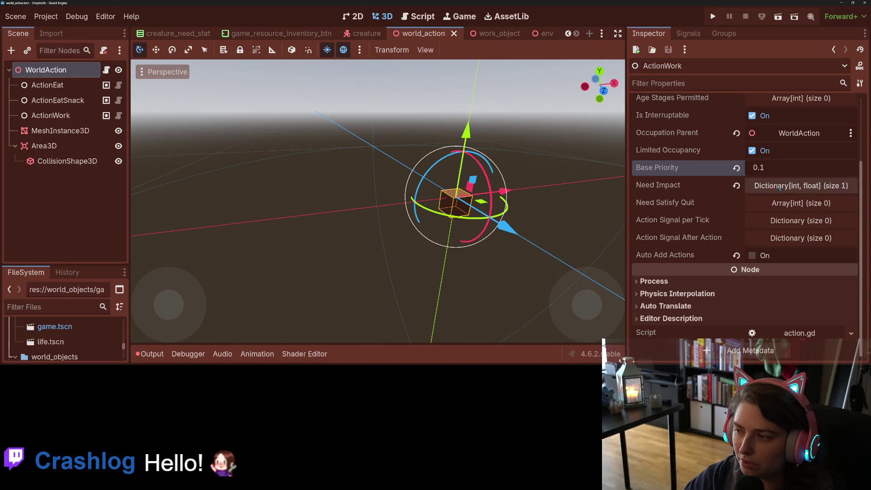
Step: Inspect the Need Impact and Action Signal per Tick dictionaries, then select ActionWork
left_click(771, 185)
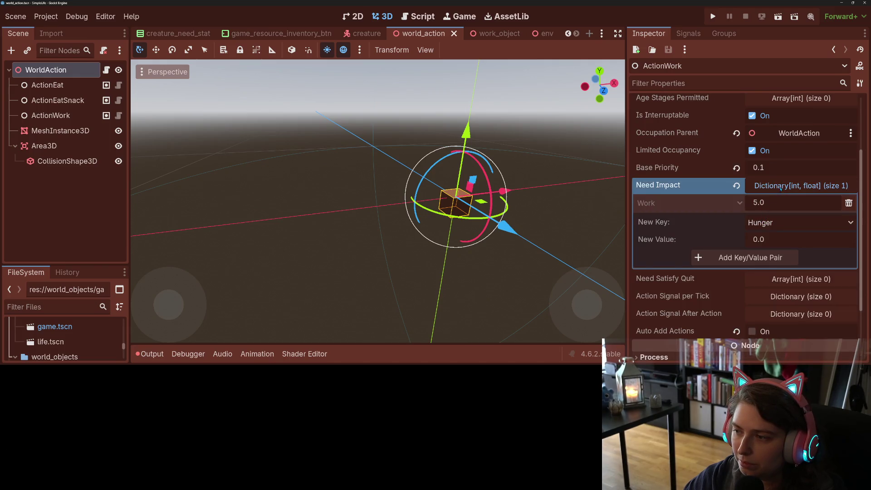
left_click(781, 186)
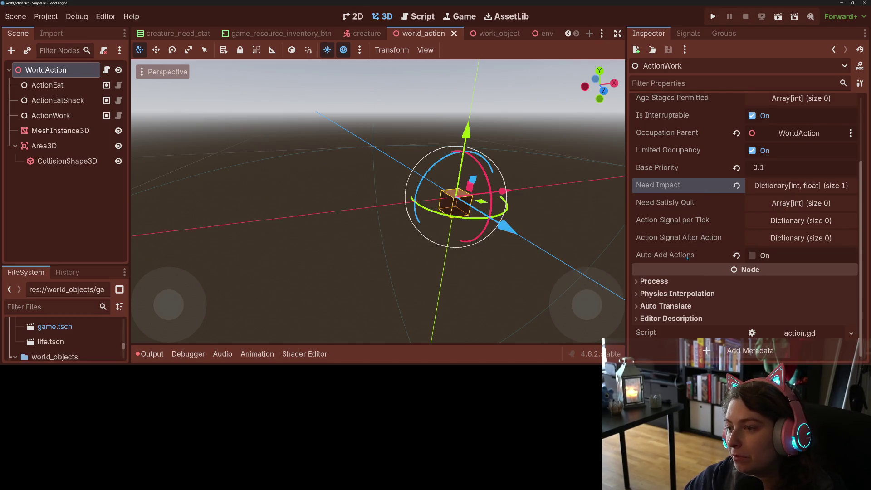
left_click(785, 221)
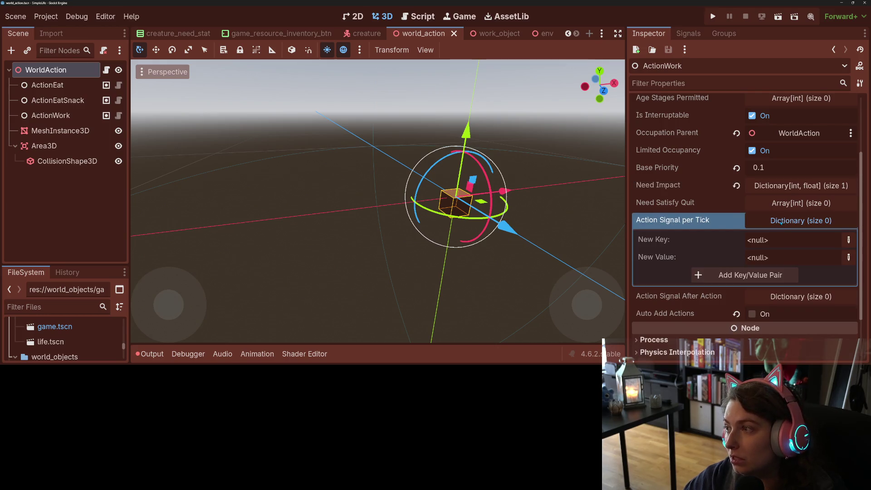
left_click(781, 221)
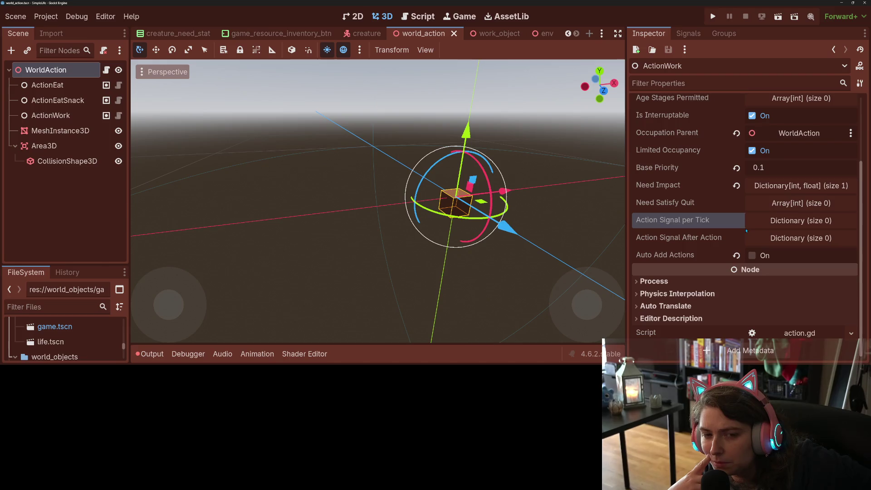
scroll(769, 222, "up", 3)
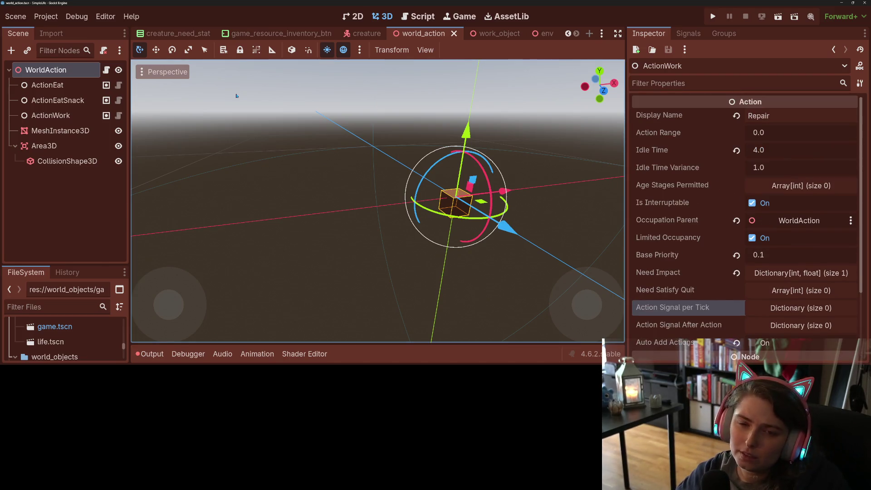
left_click(55, 116)
Step: Rename the ActionWork node to ActionRepair
double_click(60, 116)
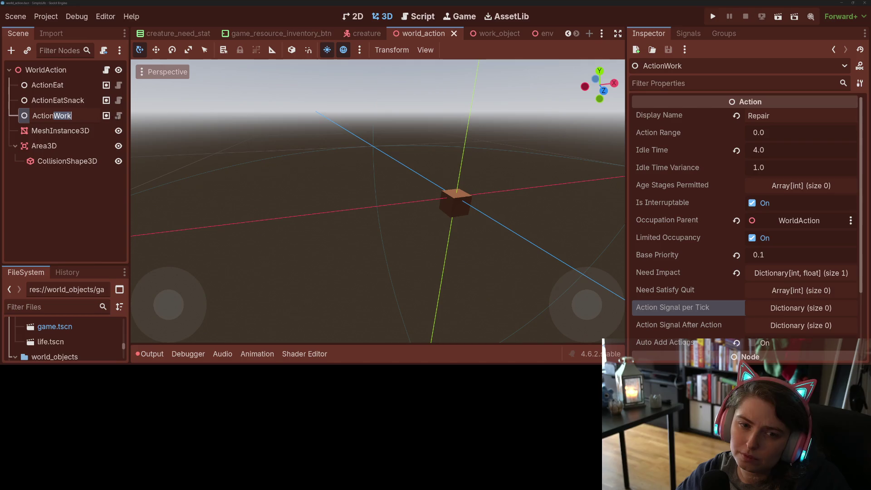
type("Repair")
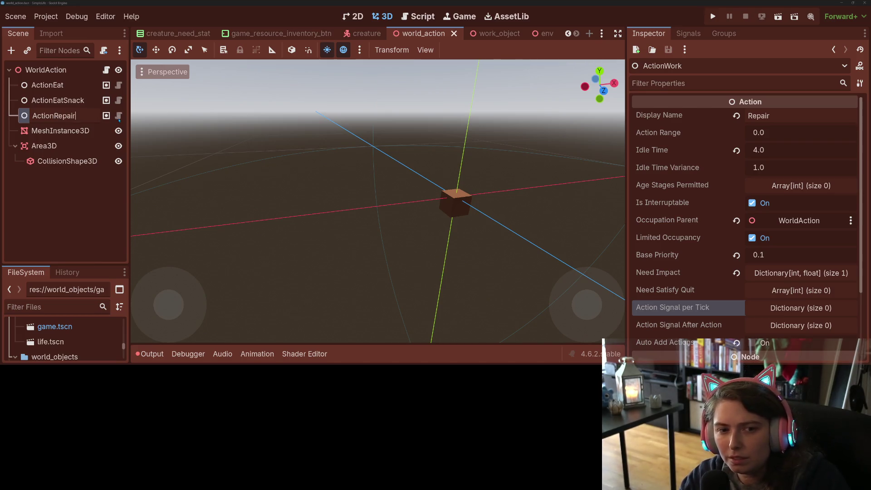
key("Return")
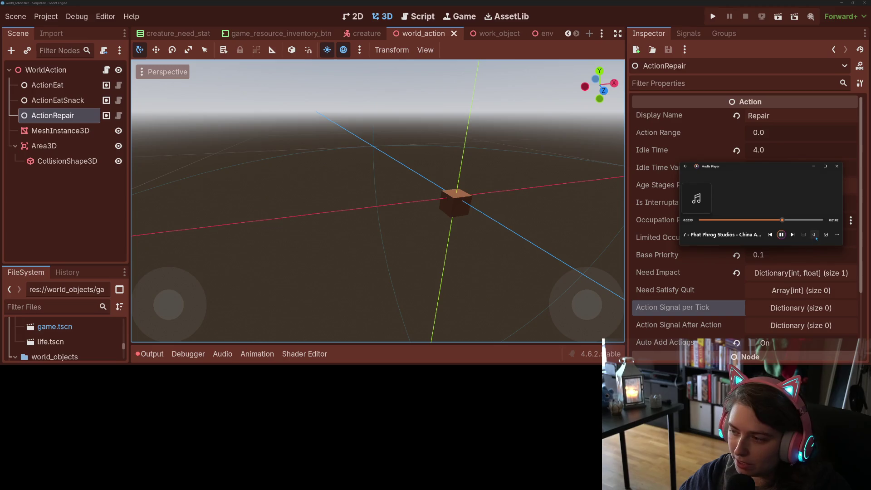
Step: Close the music player window and open WorldAction's world_action.gd script
left_click(814, 234)
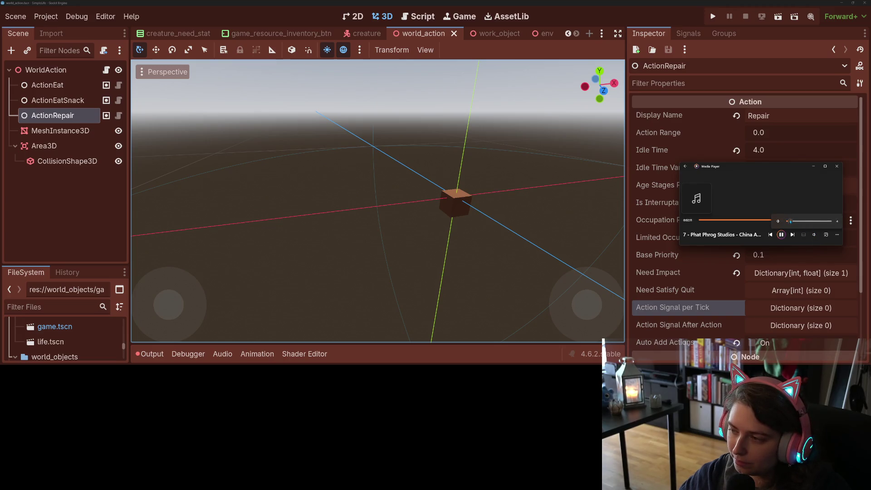
left_click(813, 166)
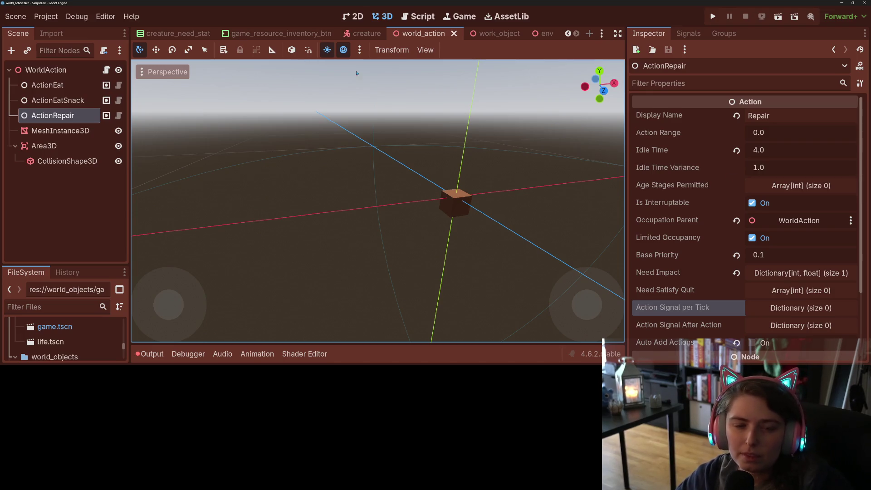
left_click(106, 70)
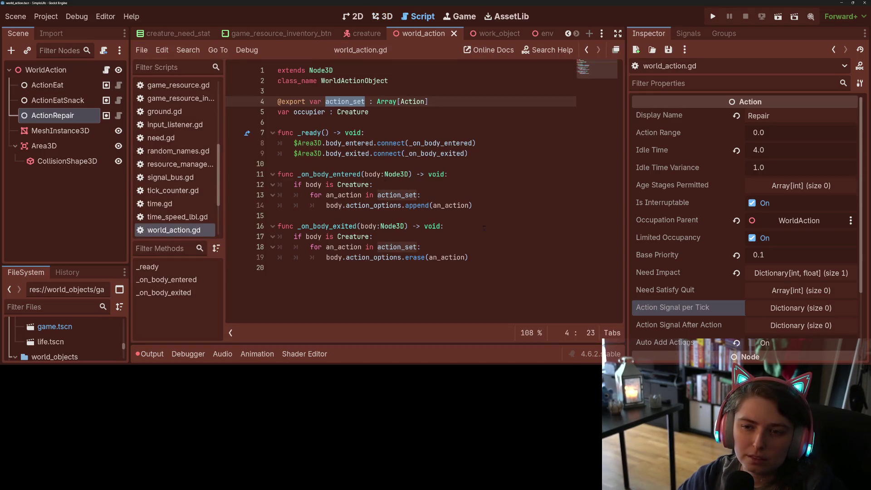
Step: Insert two blank lines after the occupier declaration on line 5 of world_action.gd
left_click(469, 217)
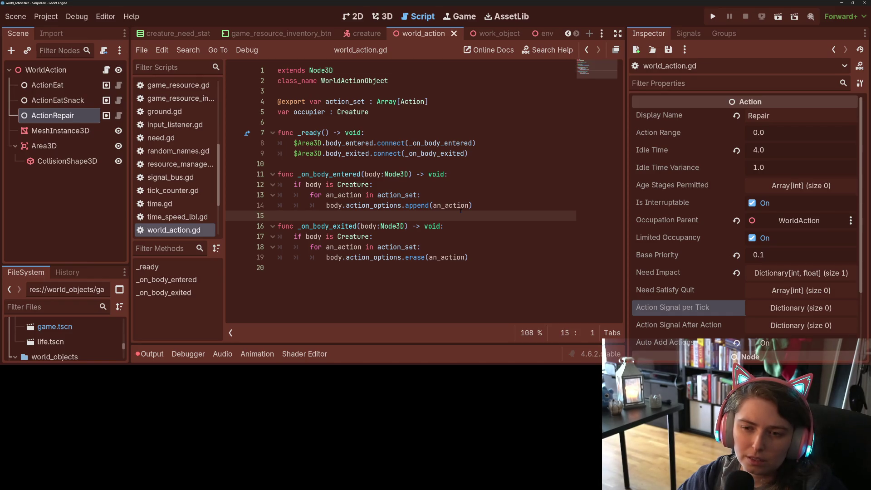
left_click(395, 118)
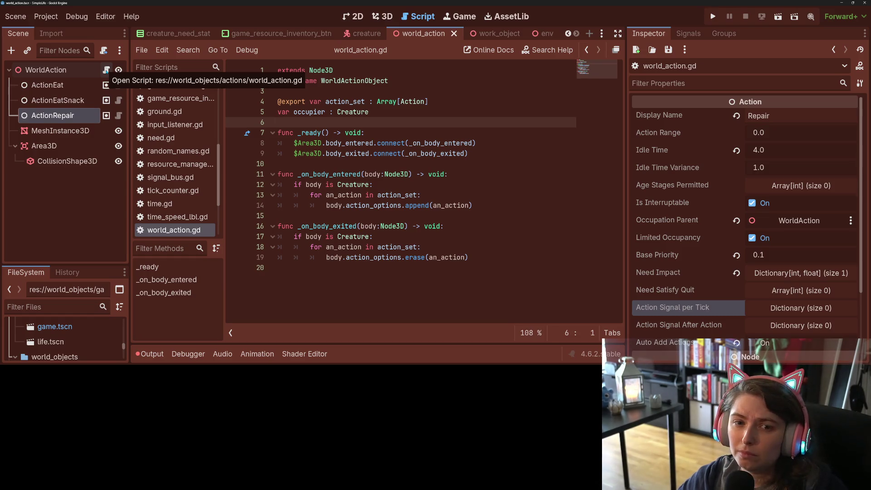
left_click(393, 109)
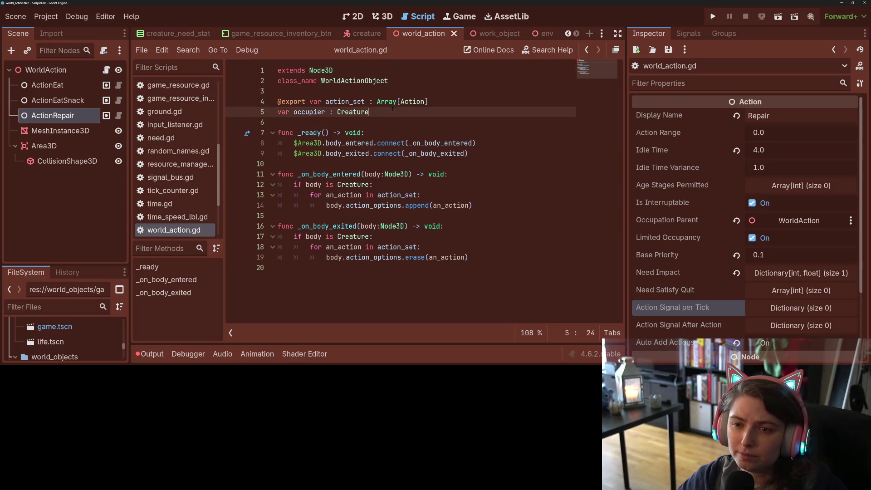
key("Return")
key("Return")
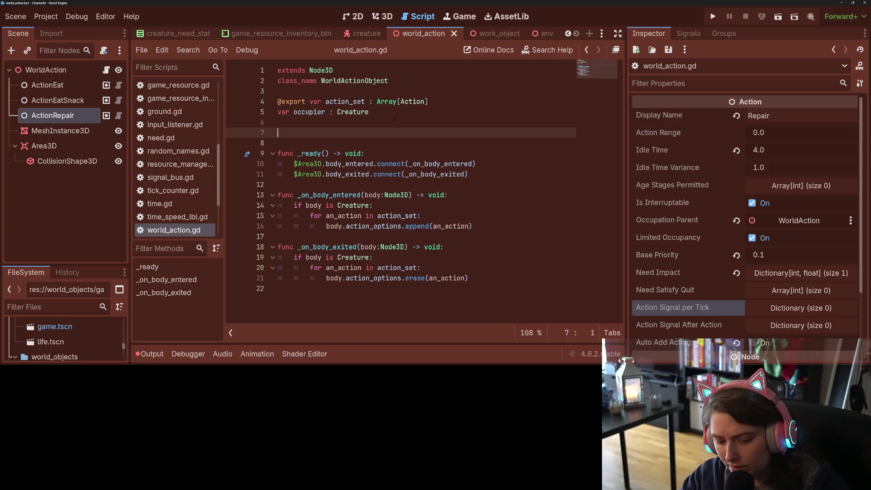
Step: Add a can_decay bool export defaulting to true below the occupier variable
type("@export var ")
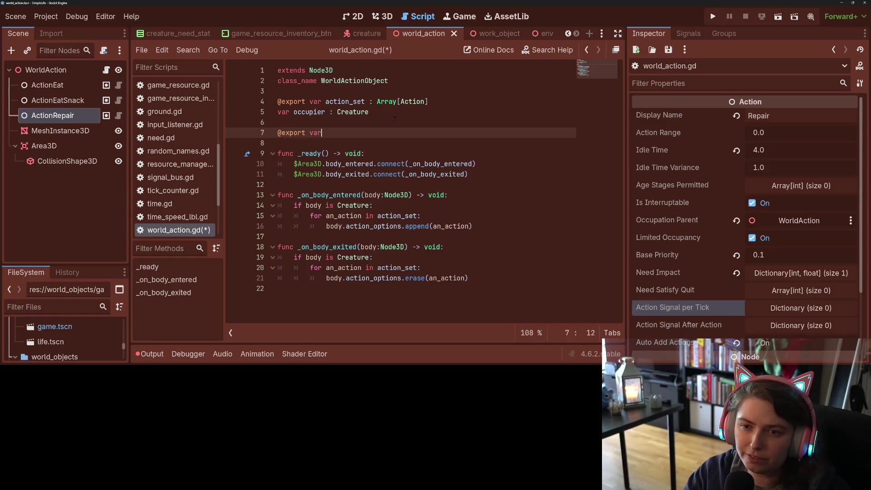
type("can_d")
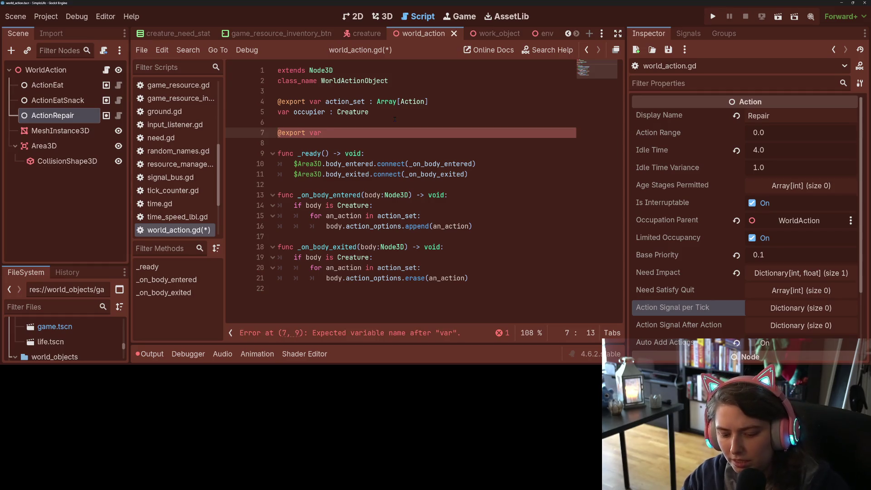
type("a")
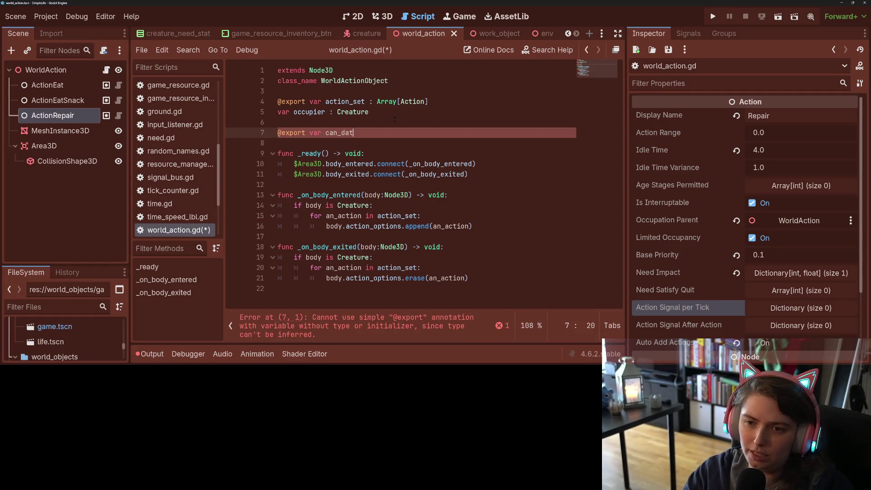
type("cay : boo")
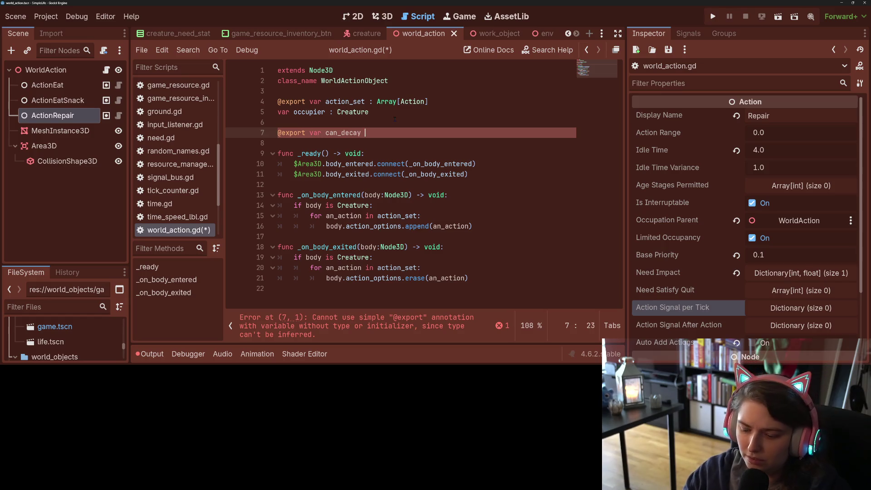
type("l = true")
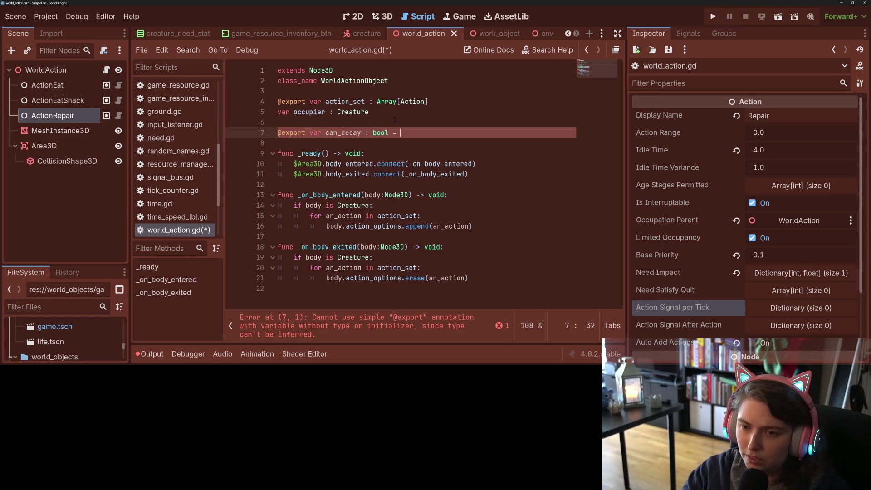
key("Escape")
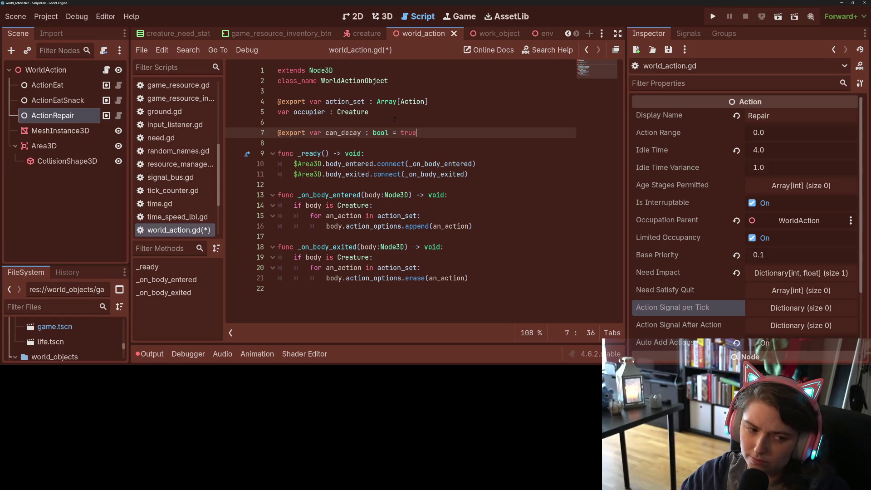
key("Return")
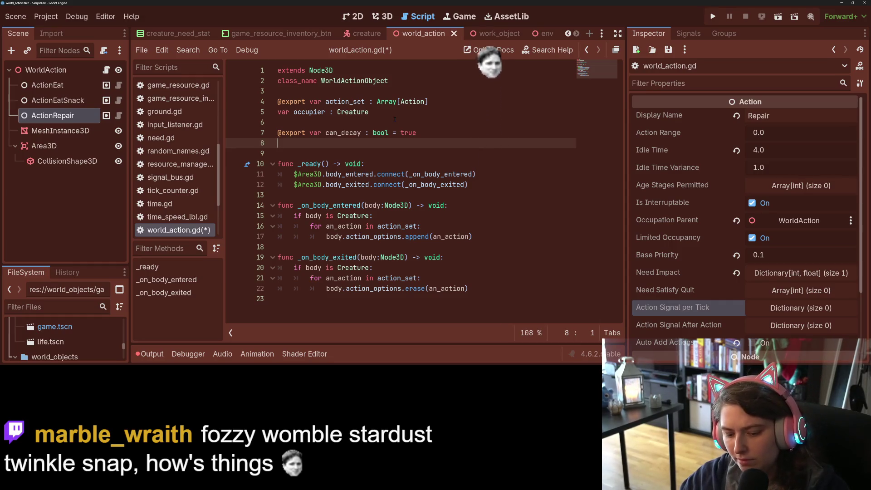
type("@")
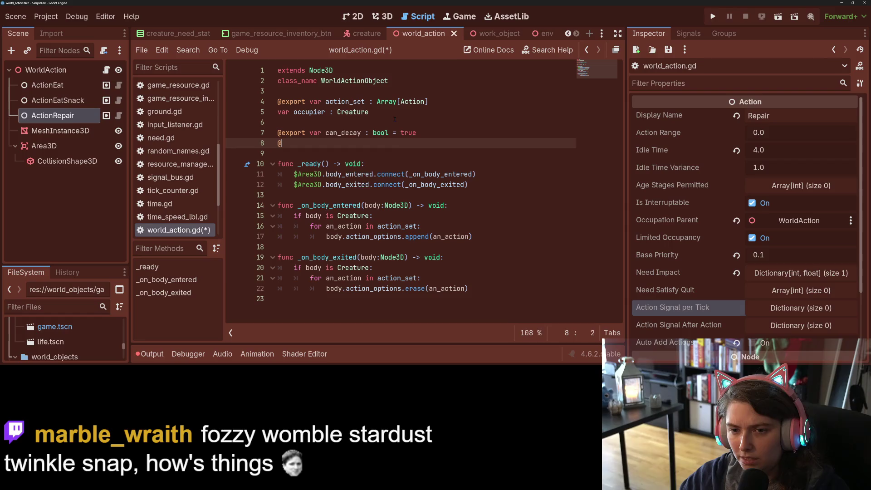
type("e")
key("Return")
type("va")
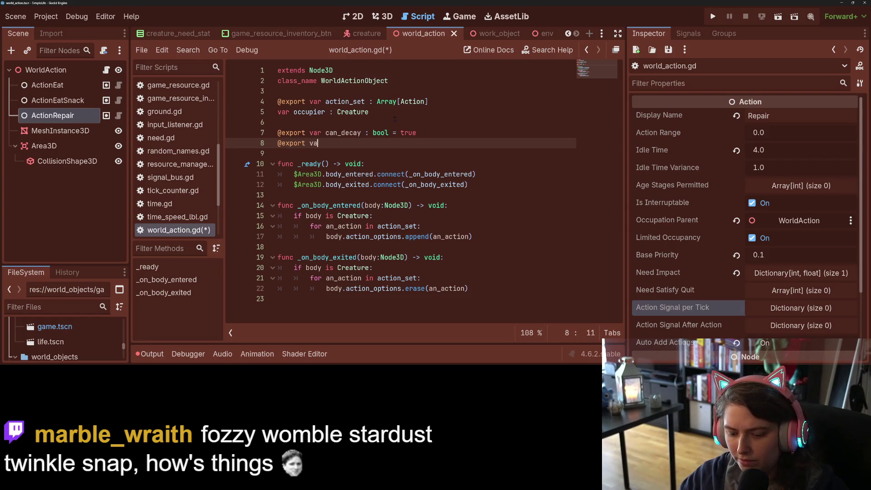
type("r decay_")
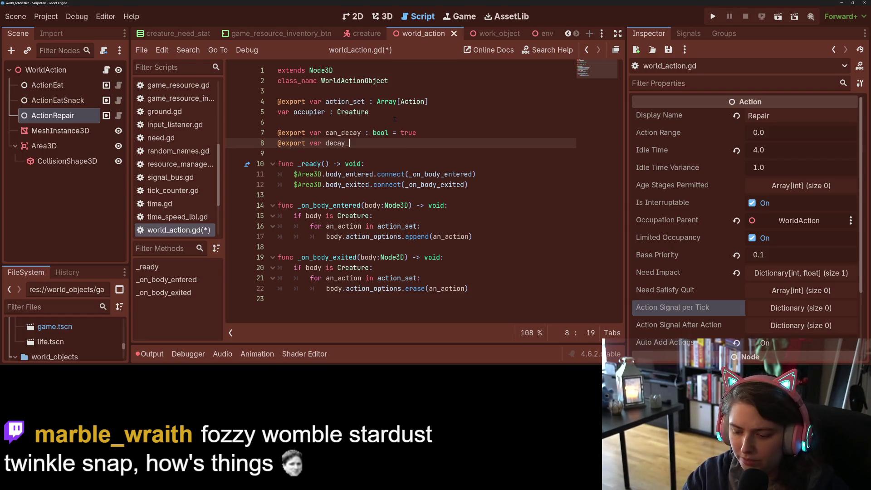
type("rate : floa")
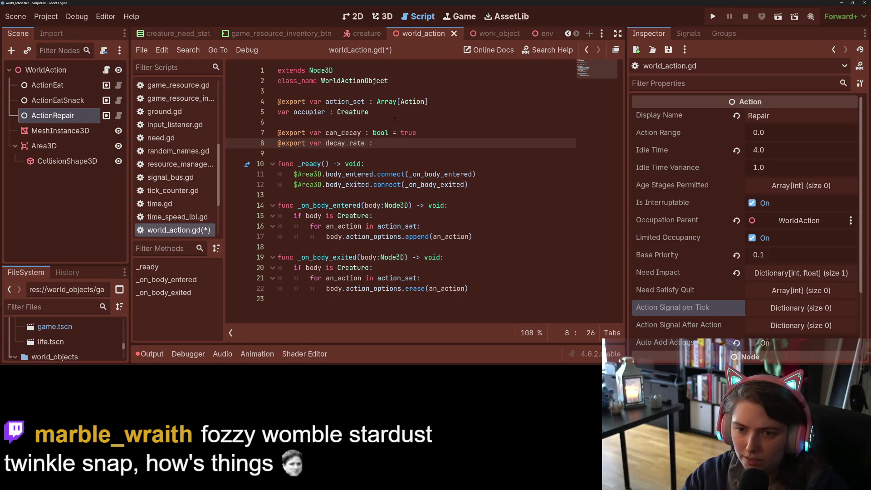
type("t = ")
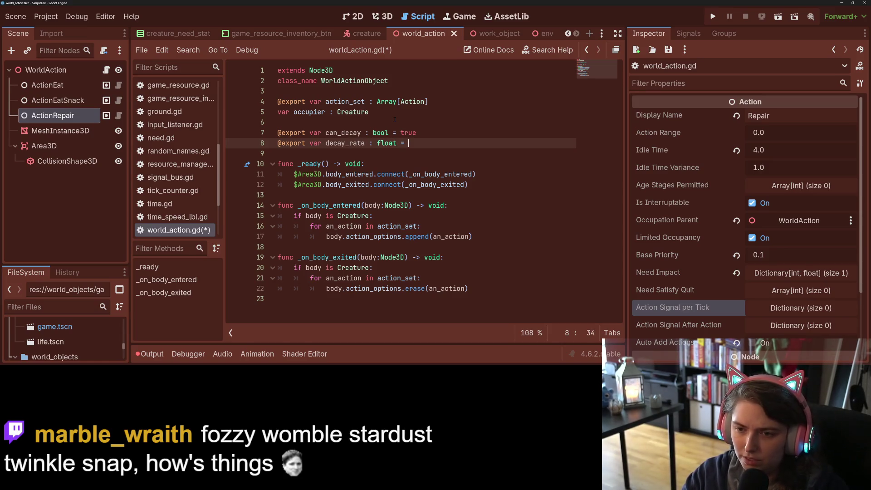
type("0.")
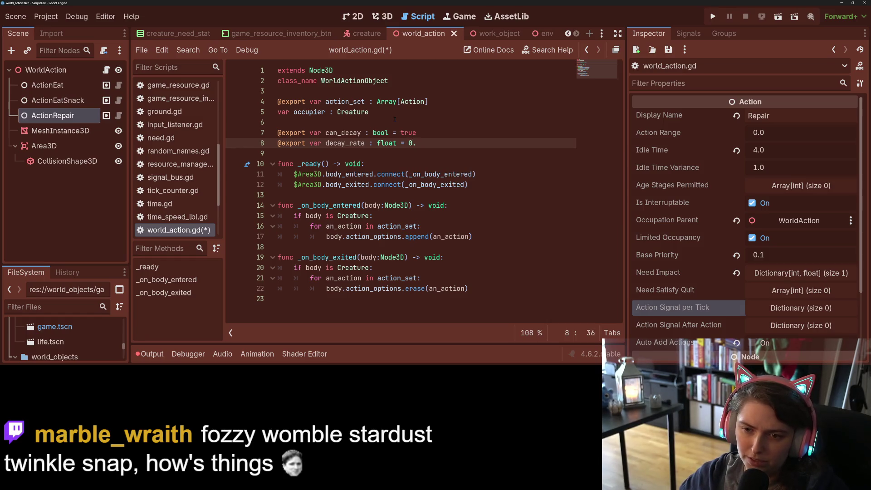
type("2")
key("ctrl+s")
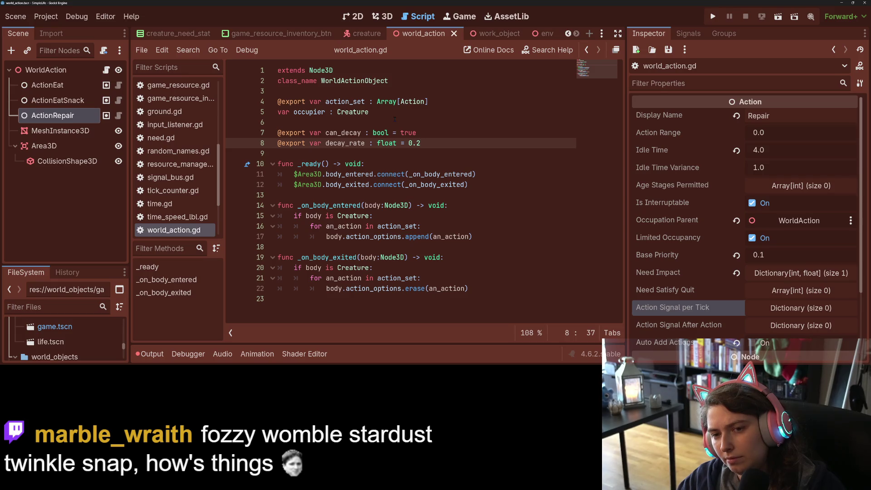
key("ctrl+s")
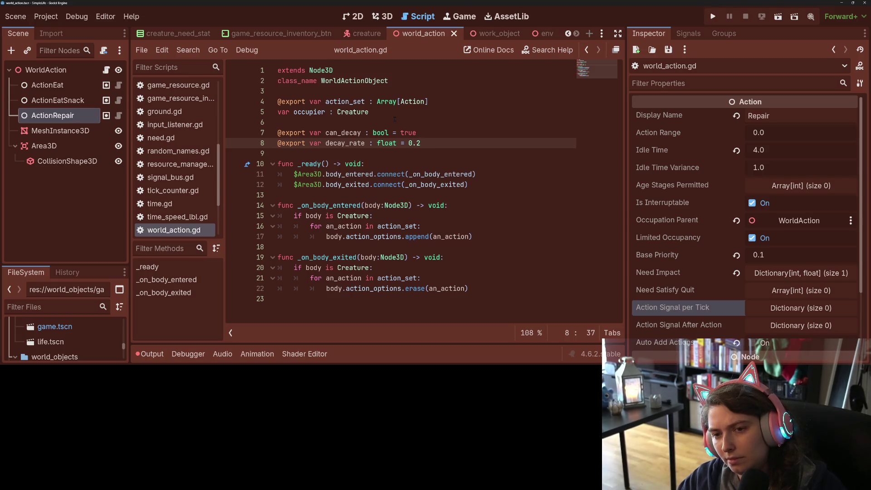
key("Return")
key("ctrl+s")
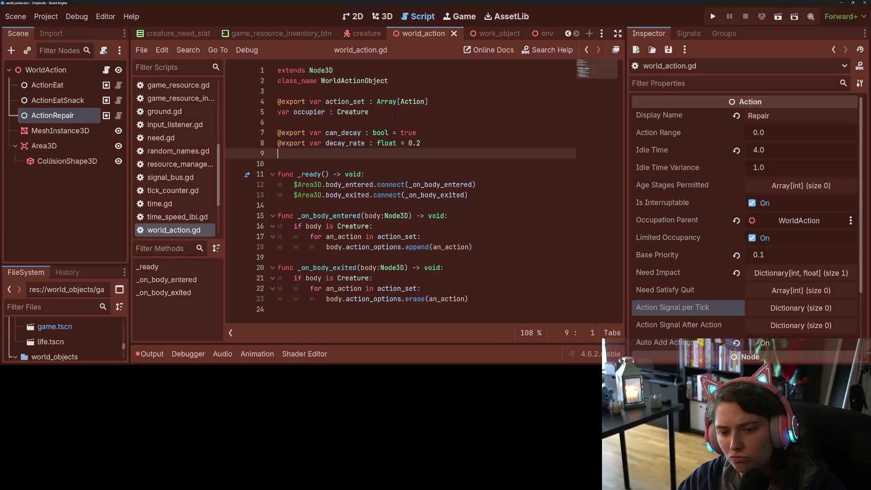
type("@export ")
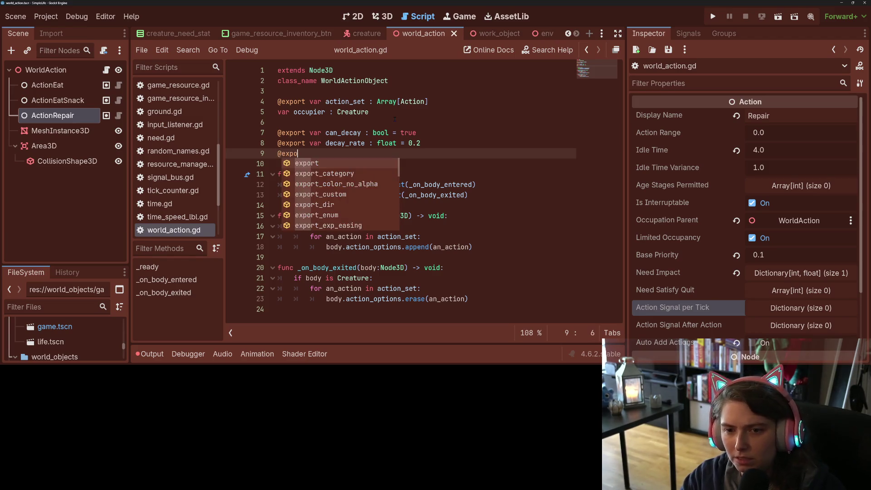
type("var devay")
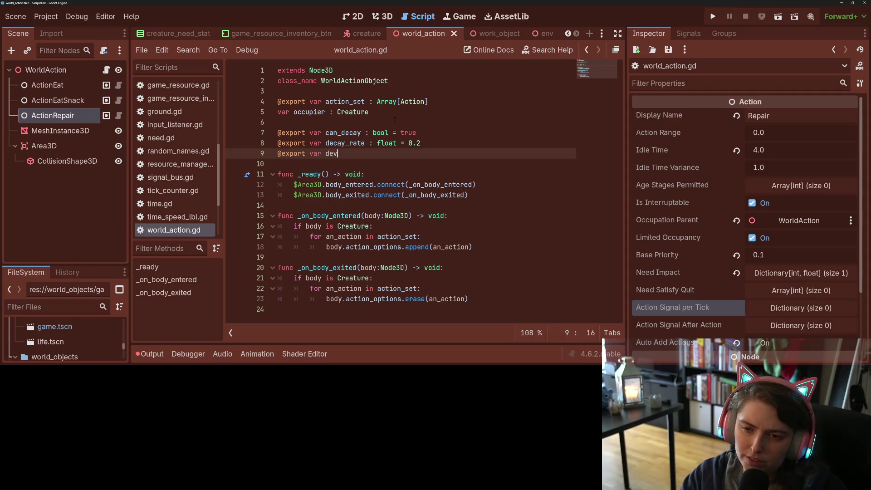
key("BackSpace")
key("BackSpace")
key("BackSpace")
type("caye")
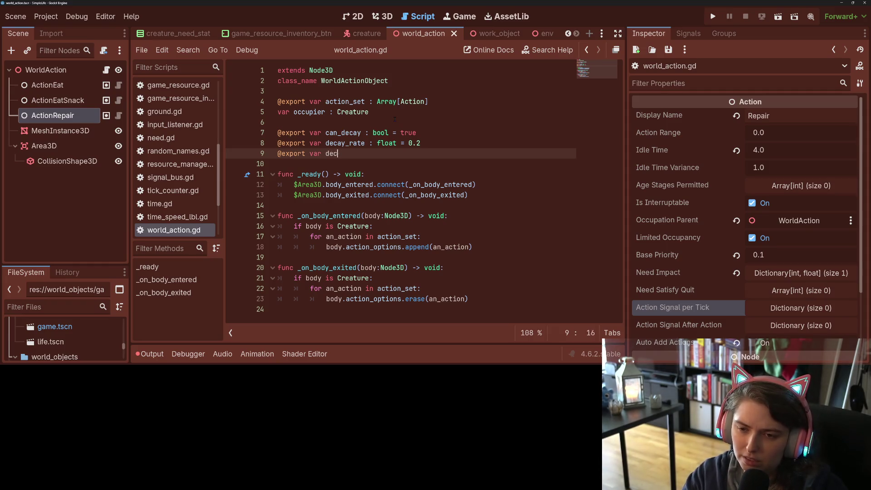
type("d_action_s")
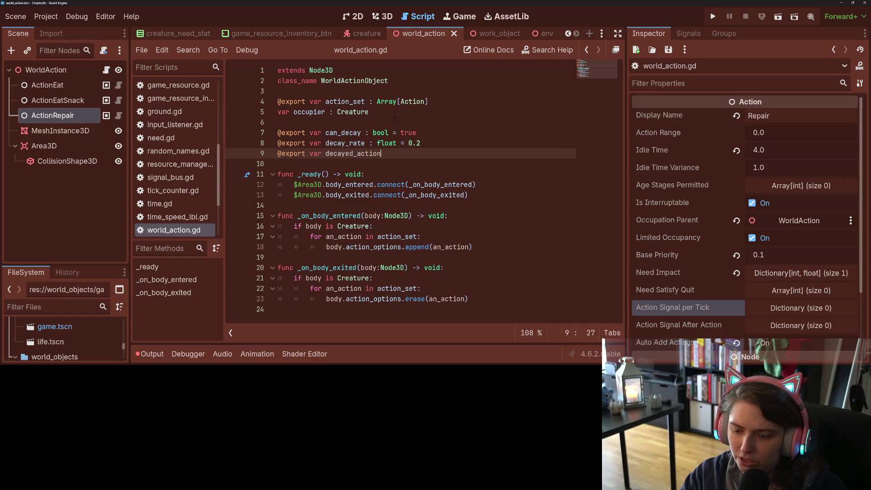
type("et")
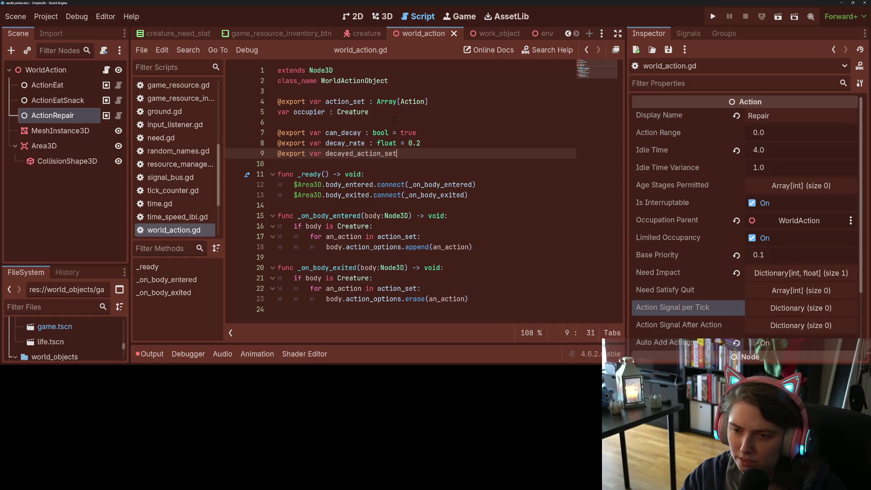
type(" : Array")
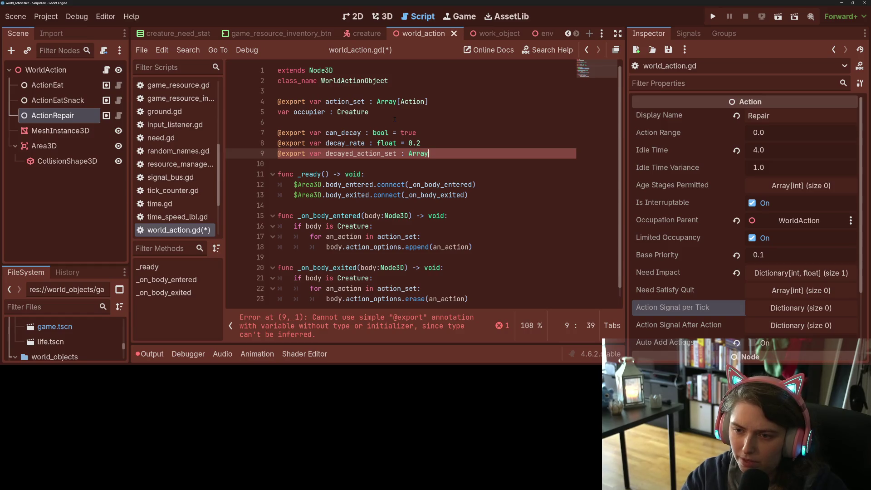
type("[Action")
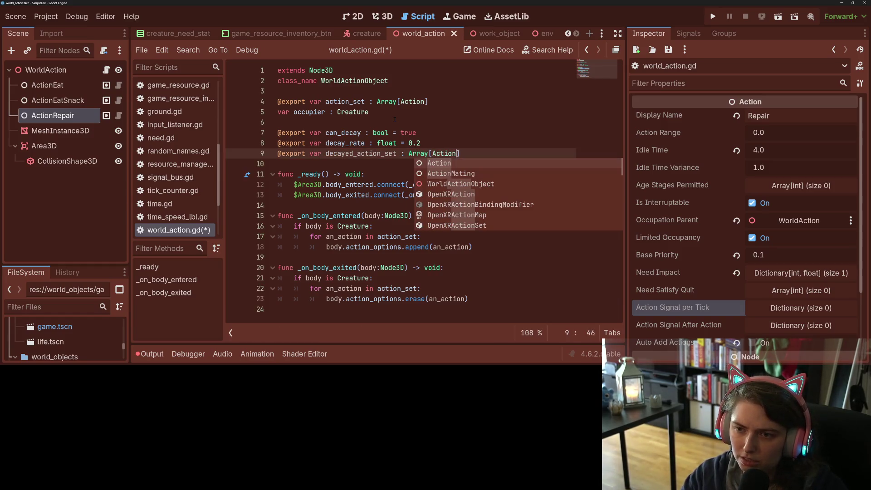
type("]")
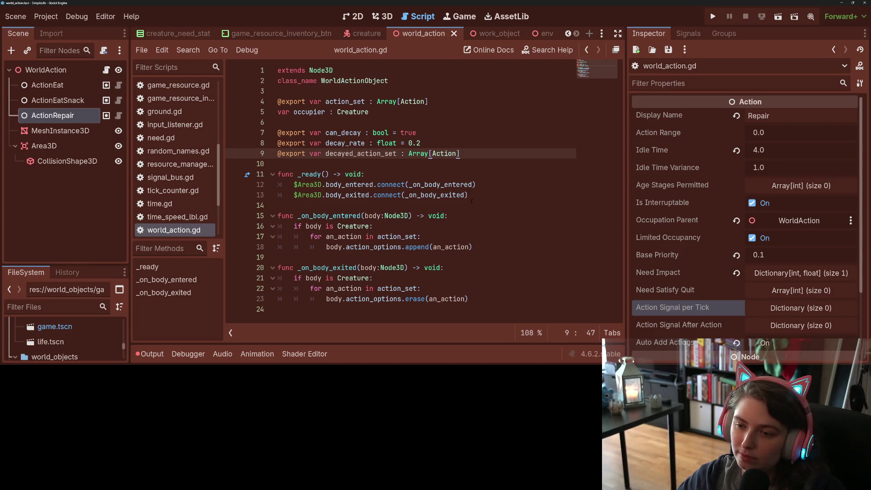
left_click(483, 191)
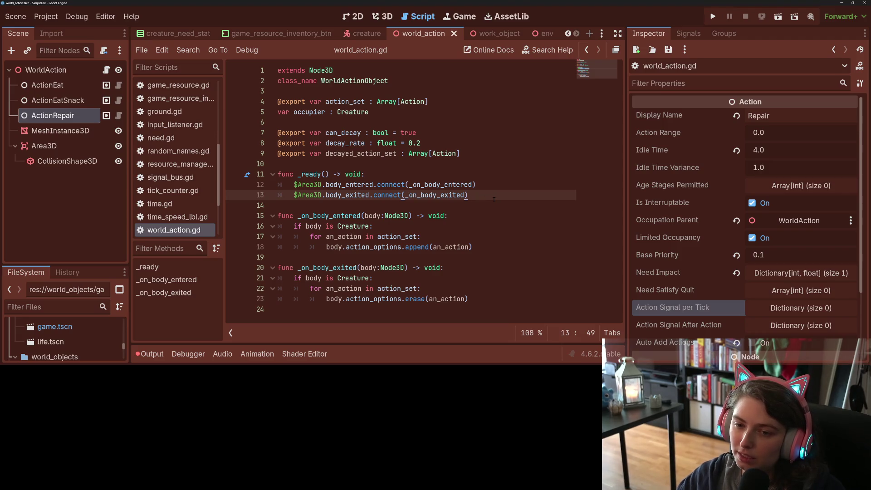
key("Down")
key("Down")
key("Down")
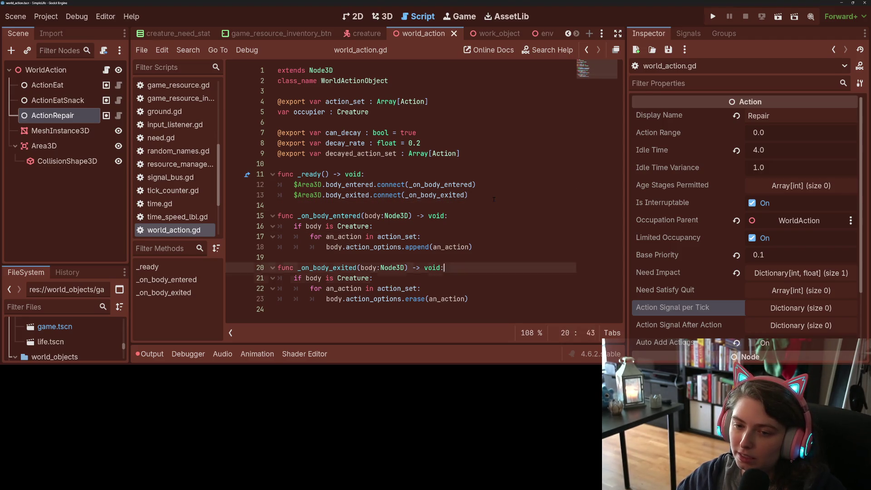
Step: In action.gd, add 'signal decay_tick(strength:float)' on a new line below auto_add_actions
left_click(119, 85)
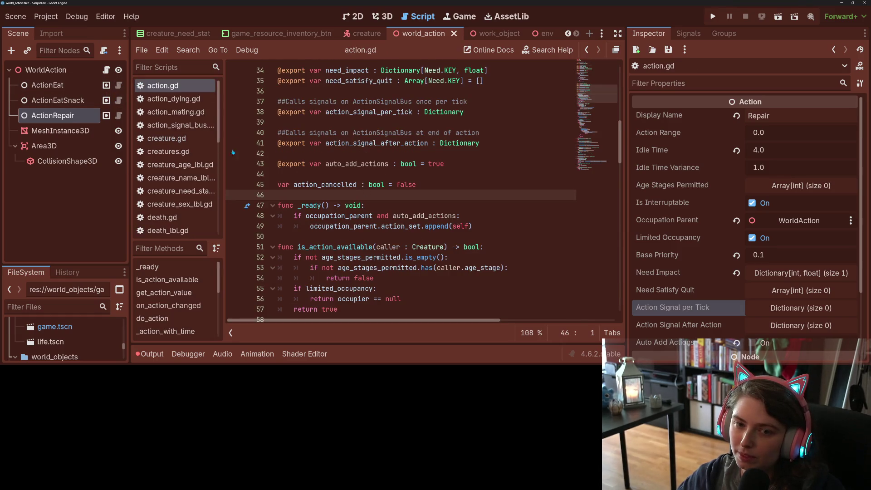
scroll(365, 194, "up", 10)
scroll(367, 224, "down", 8)
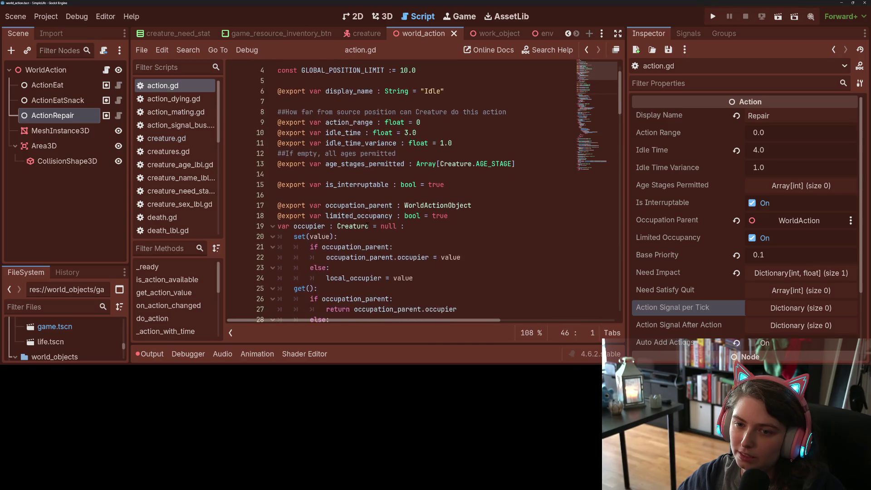
scroll(367, 224, "down", 6)
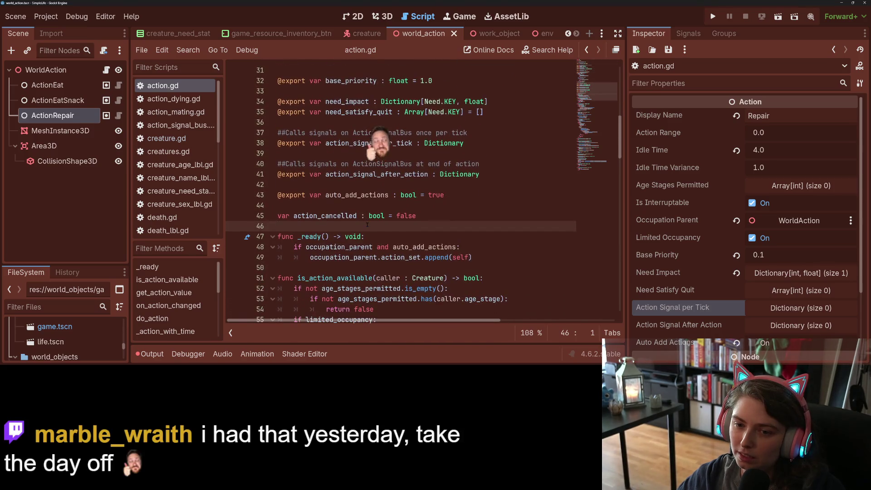
scroll(368, 224, "up", 3)
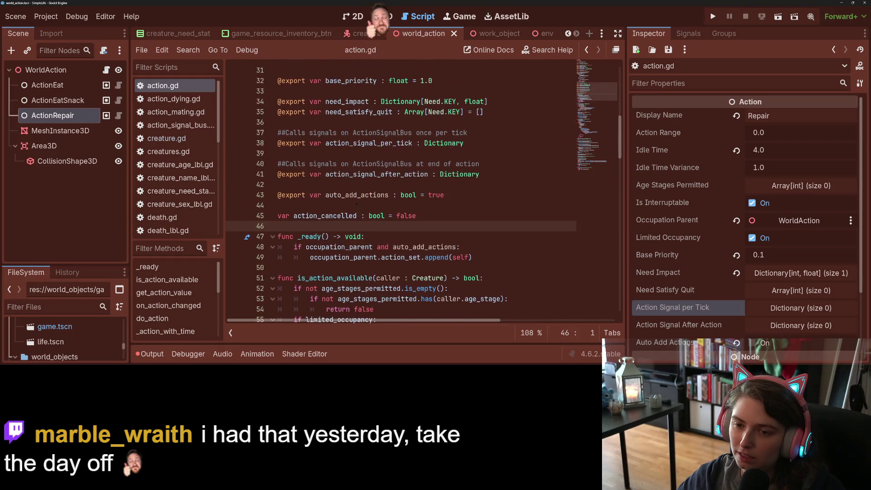
left_click(380, 206)
key("Return")
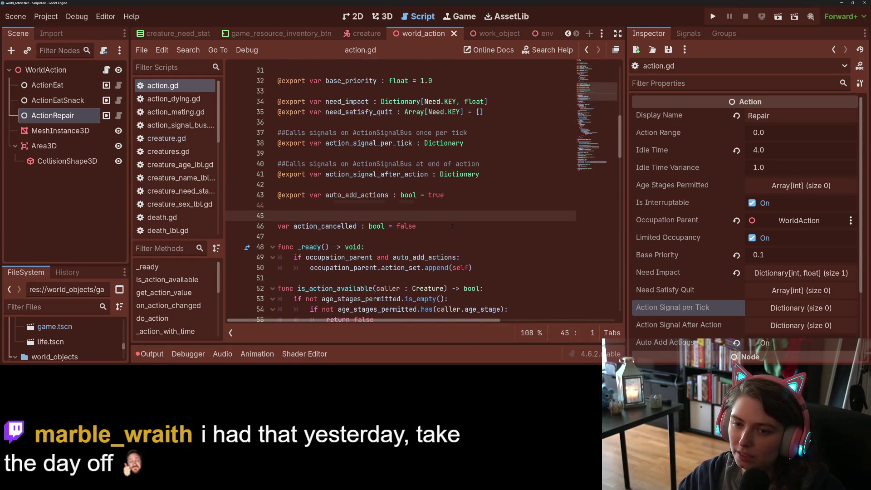
type("signal")
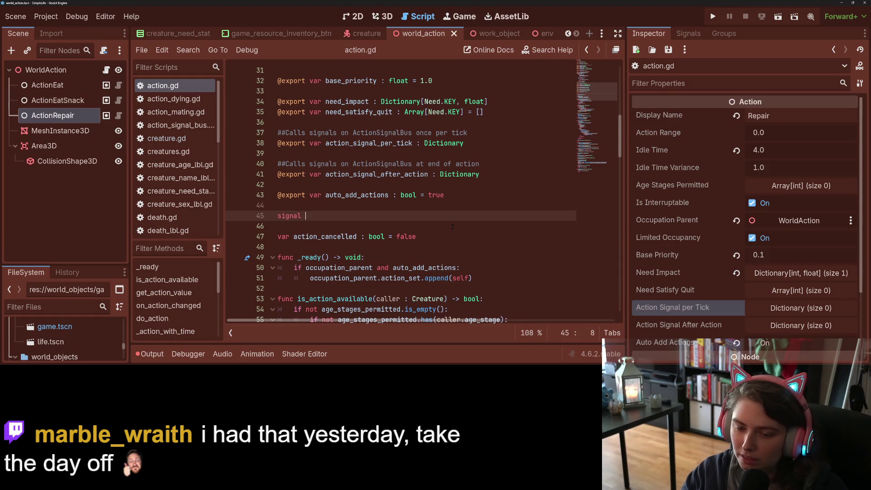
type(" action")
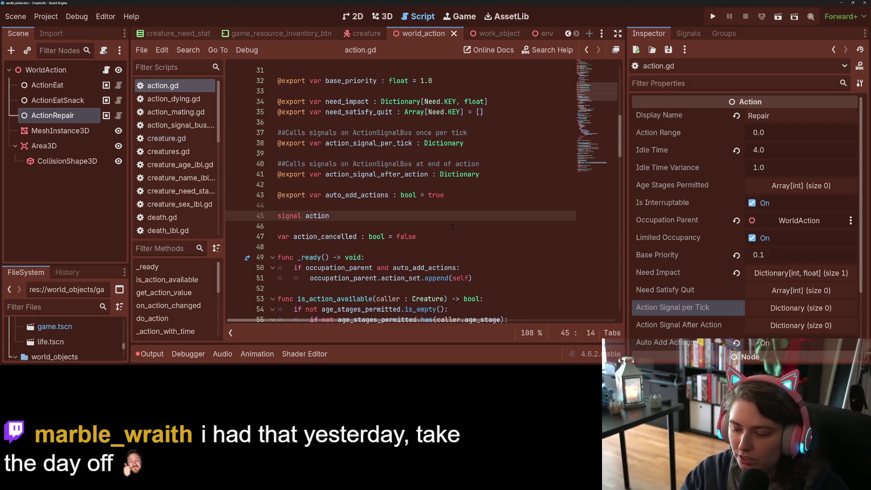
type("_ticke")
key("BackSpace")
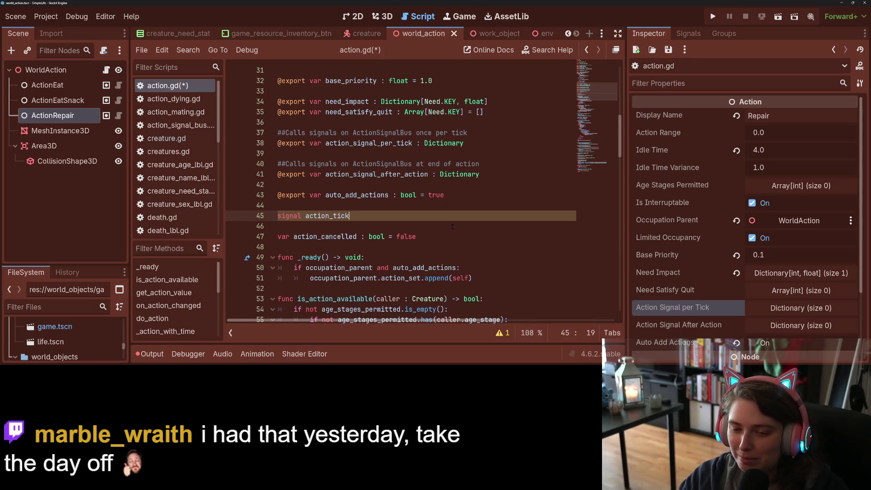
key("BackSpace")
key("BackSpace")
key("BackSpace")
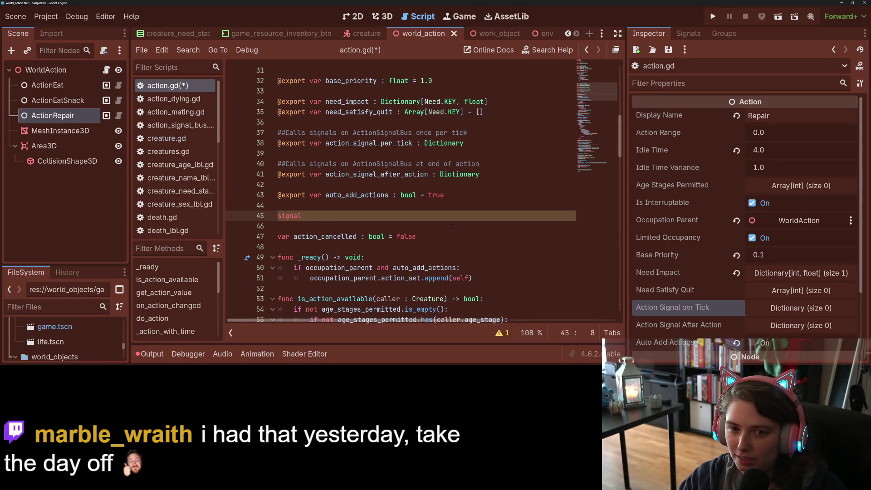
type("deva")
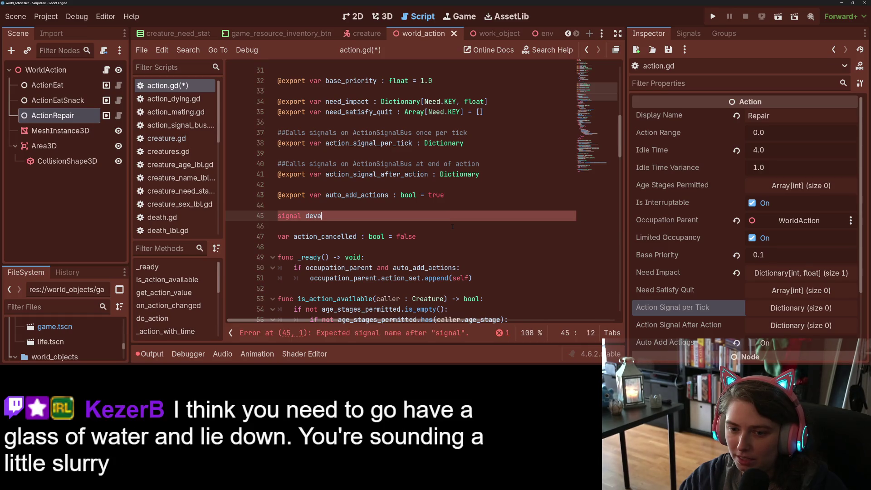
key("BackSpace")
key("BackSpace")
key("BackSpace")
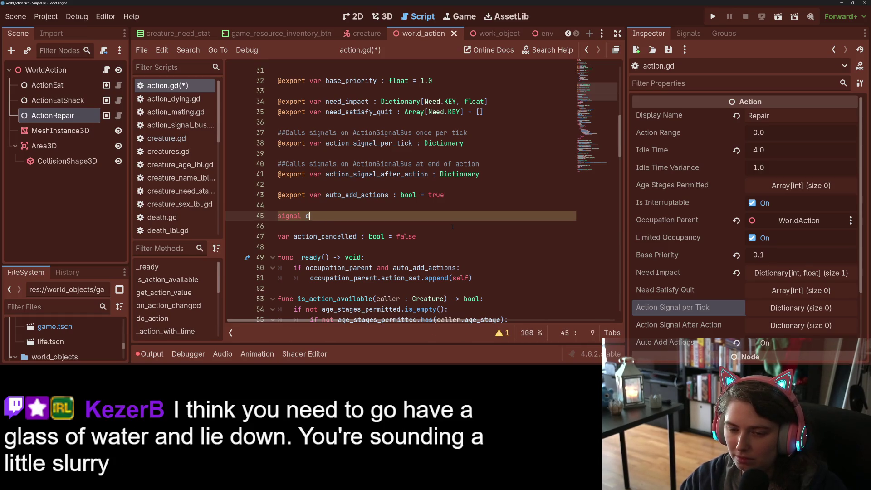
type("eca")
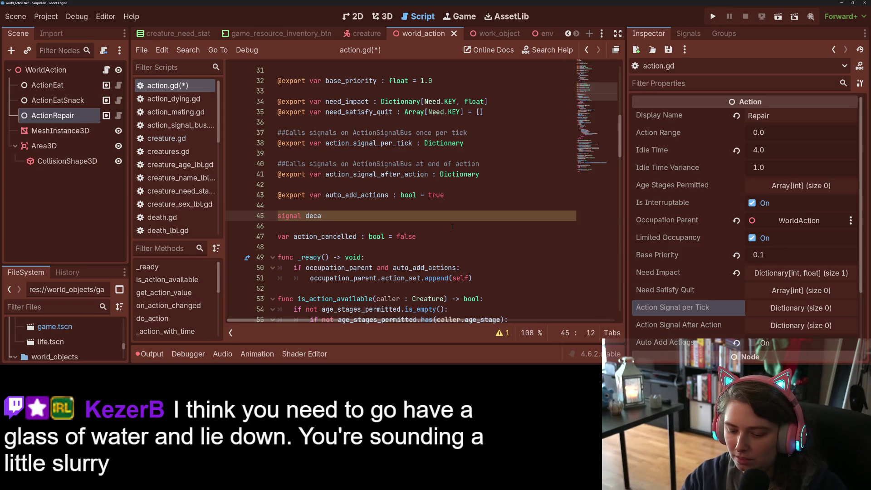
type("y_")
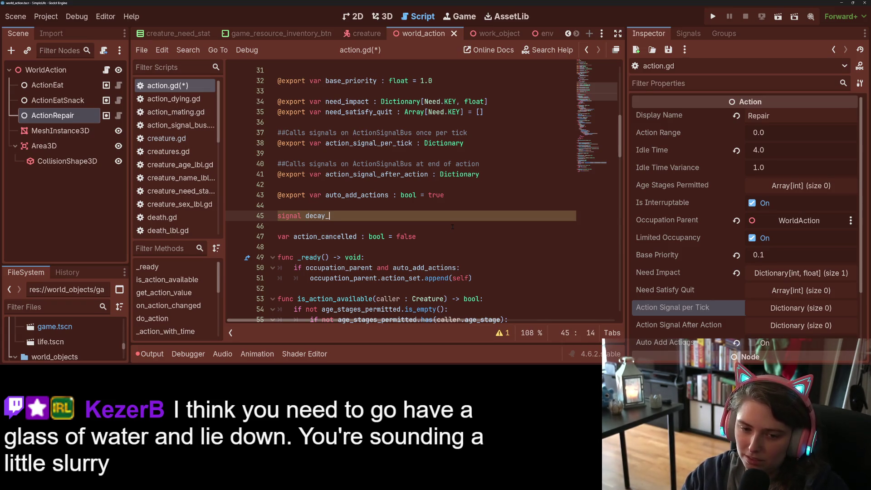
type("em")
key("BackSpace")
key("BackSpace")
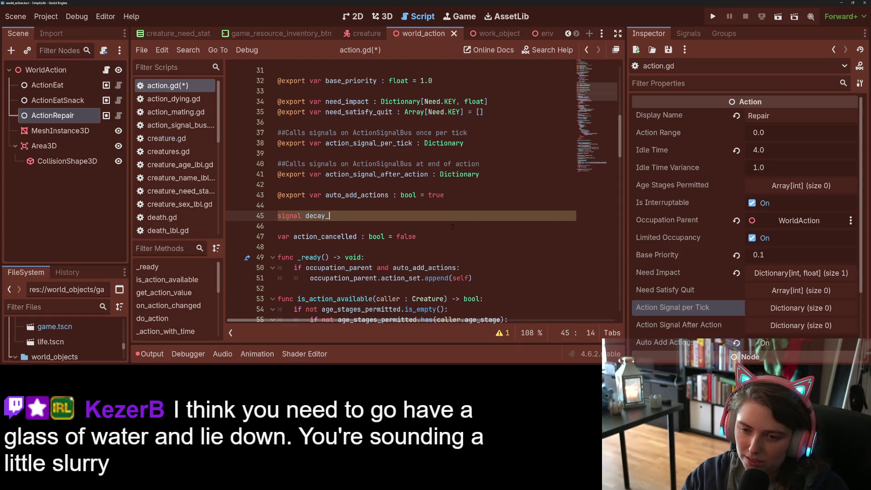
type("tick")
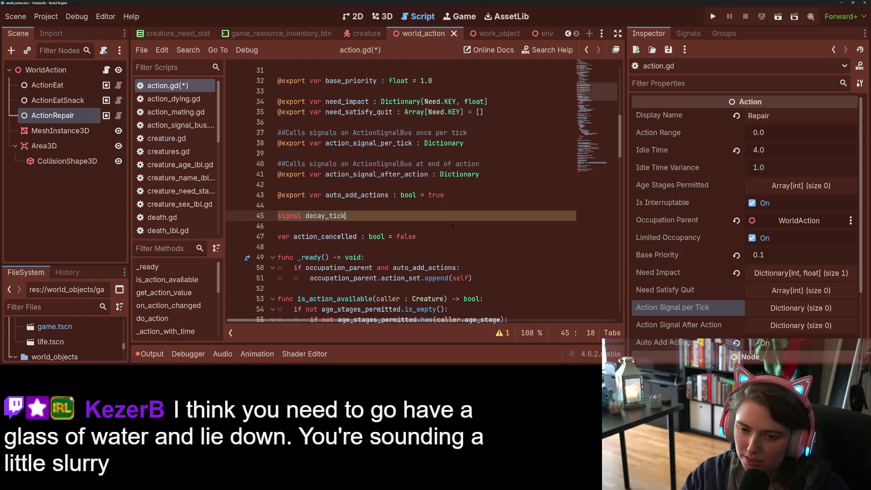
type("(")
type("ster")
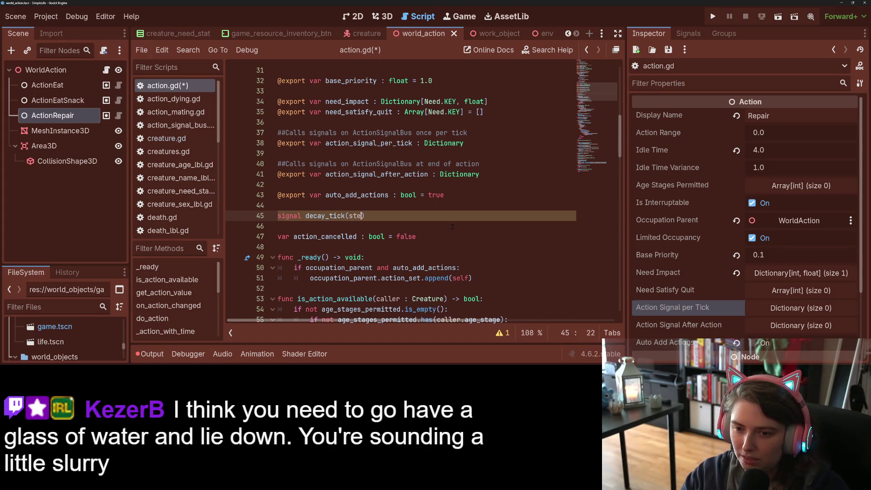
key("BackSpace")
key("BackSpace")
type("rength")
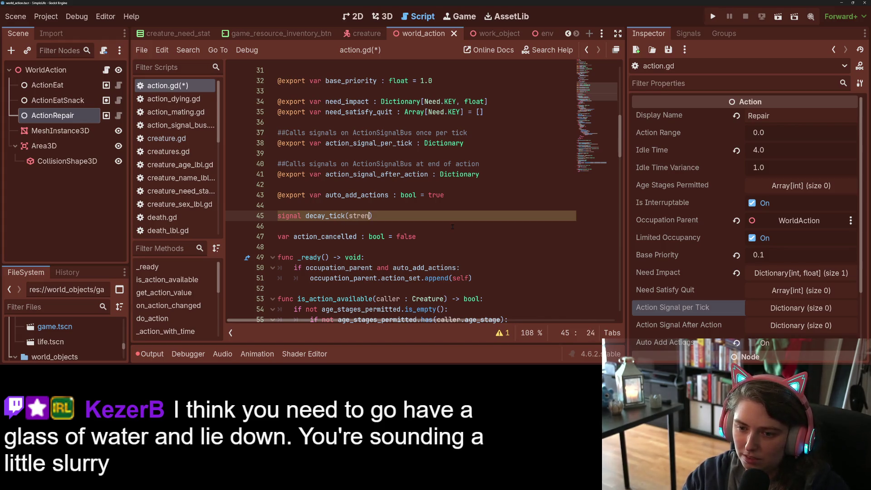
type(":float")
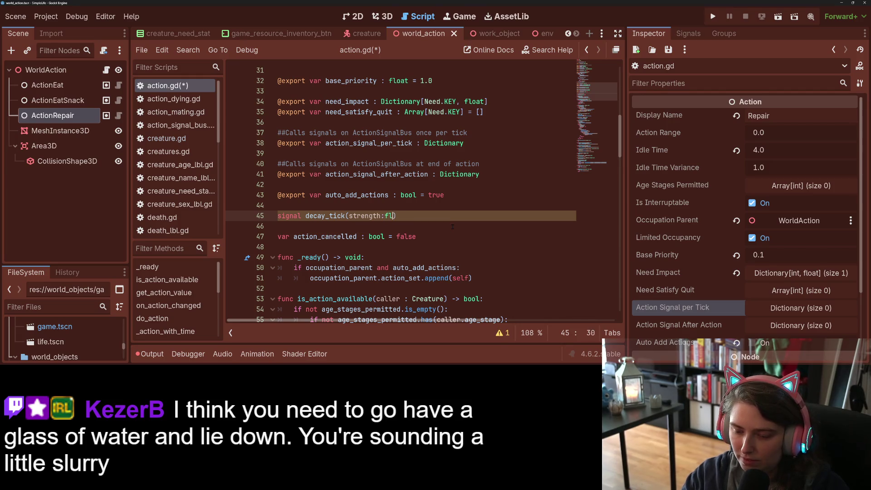
Step: Save action.gd and check the new decay_tick signal line
key("ctrl+s")
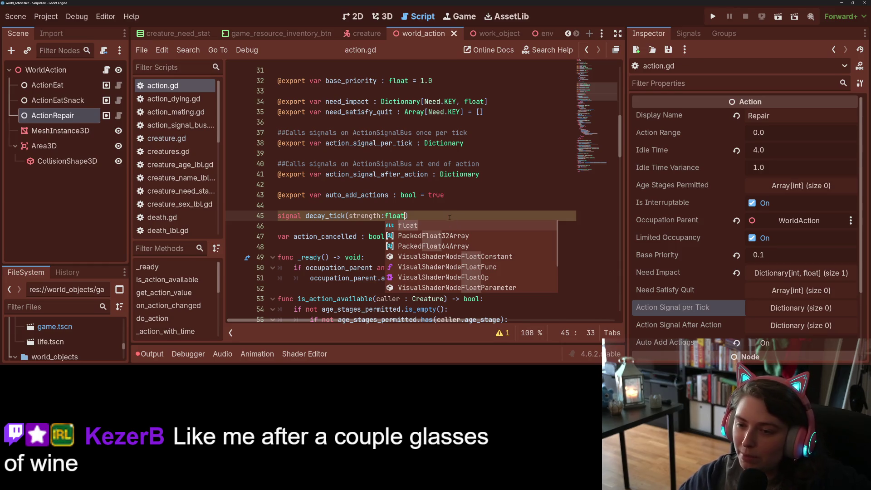
left_click(449, 216)
scroll(417, 204, "down", 3)
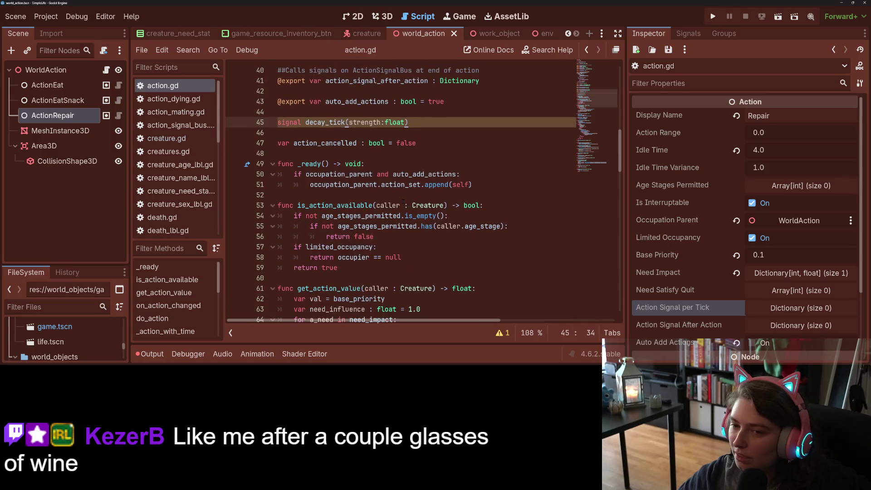
scroll(393, 197, "up", 2)
double_click(323, 185)
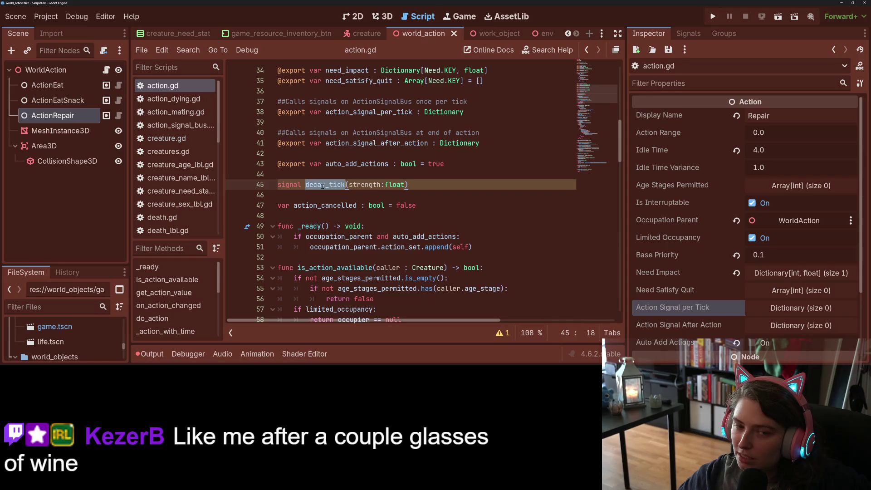
scroll(323, 185, "down", 5)
scroll(315, 172, "up", 4)
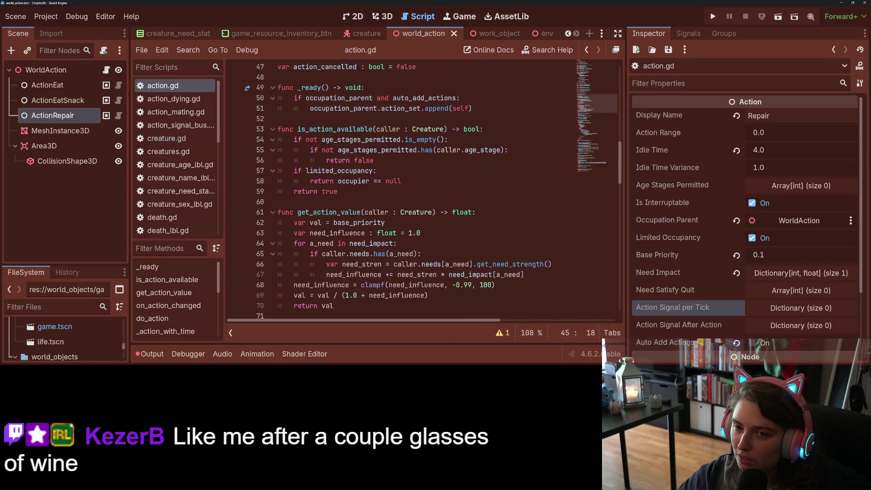
left_click(317, 142)
key("Return")
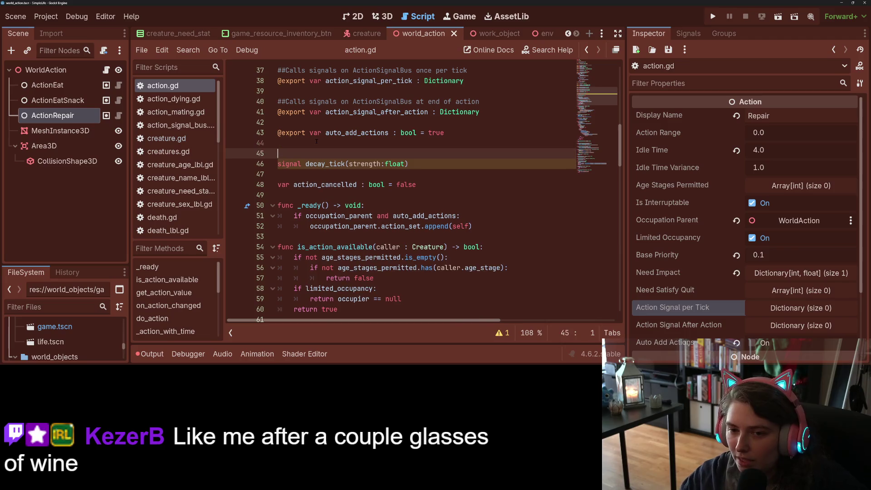
type("@export v")
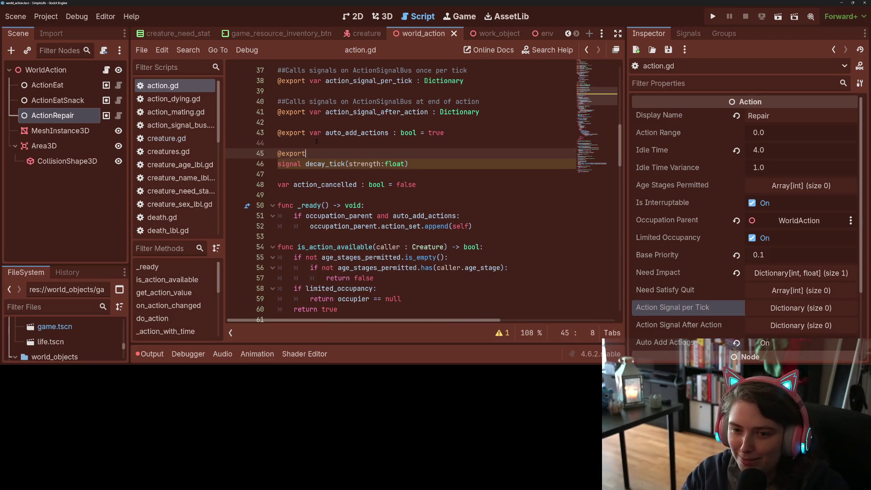
type("ar decay")
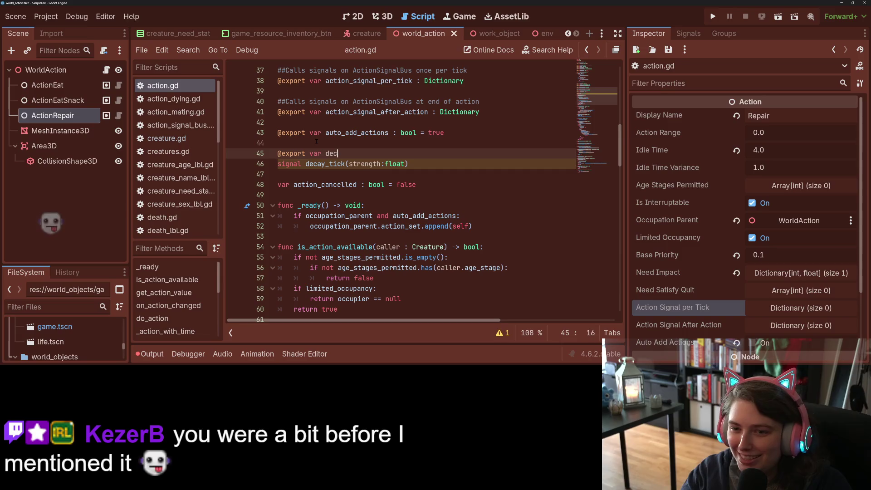
type("_")
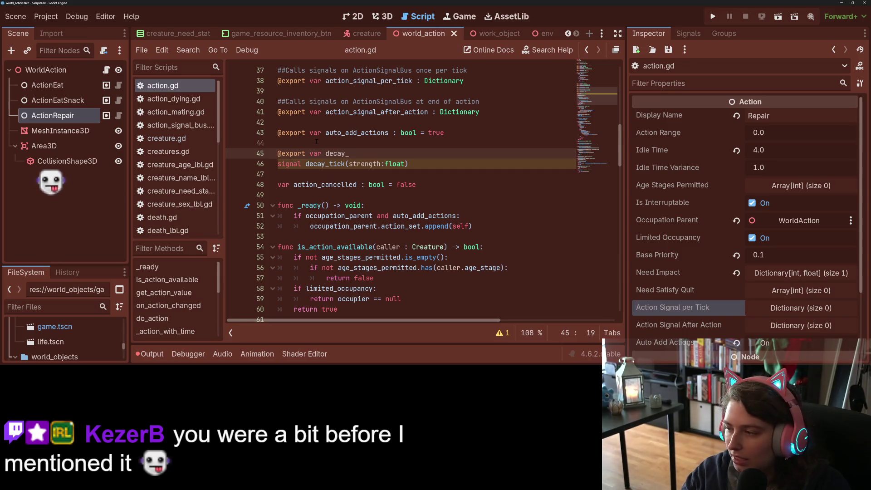
type("st")
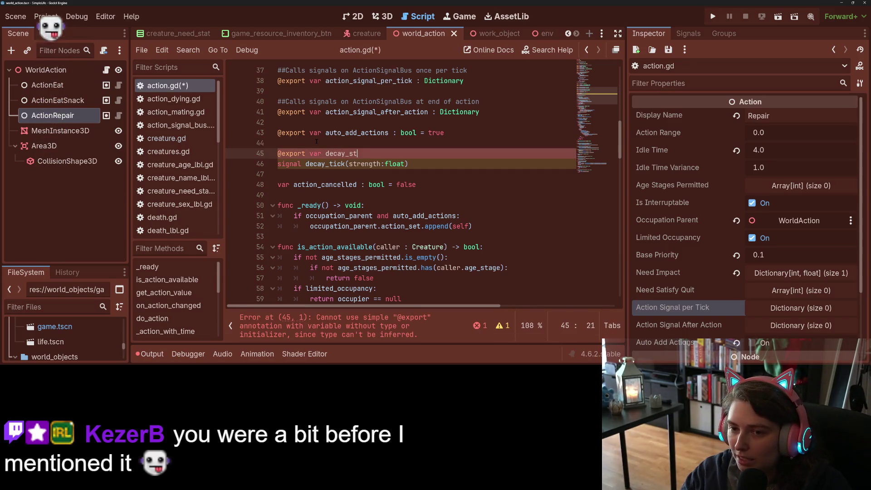
key("BackSpace")
key("BackSpace")
type("per_")
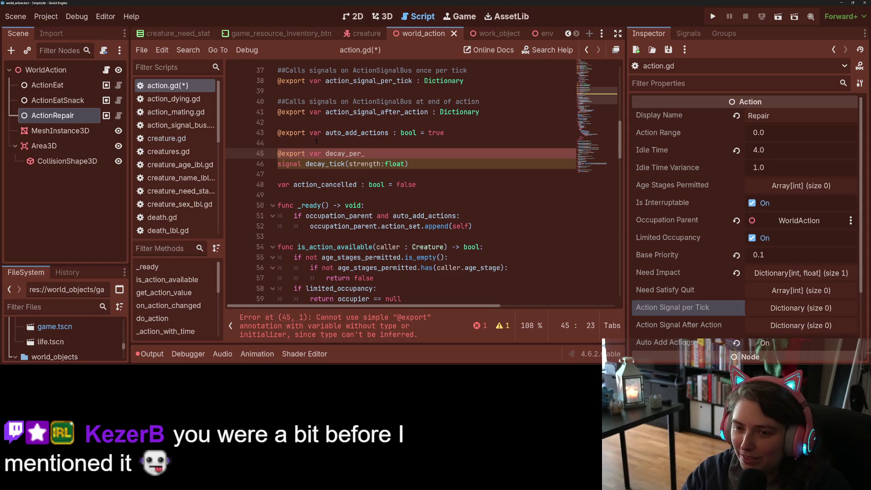
type("tick : float = ")
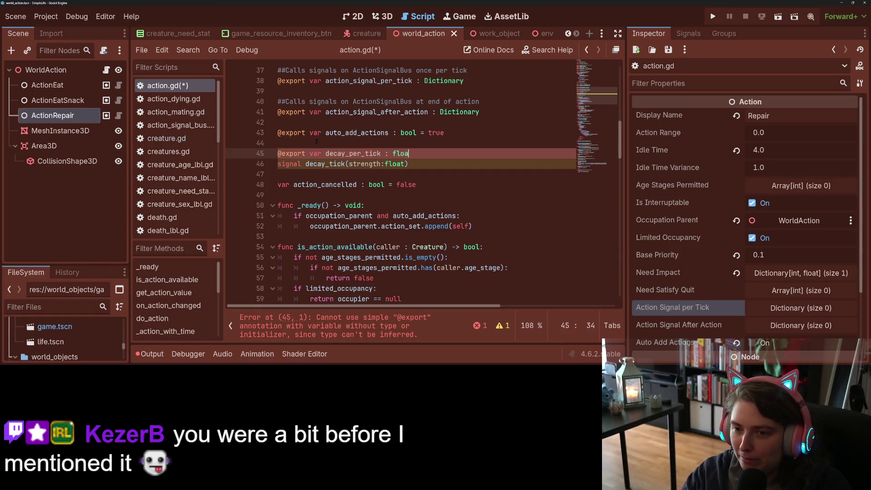
type("0")
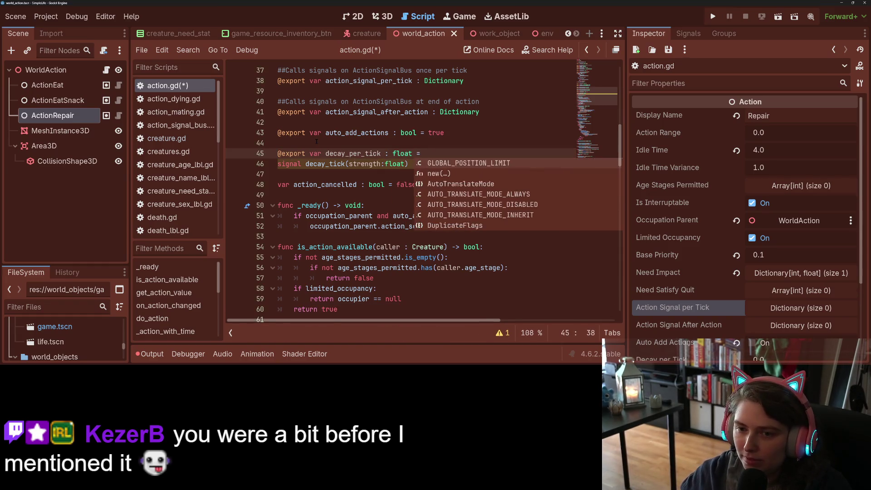
key("ctrl+s")
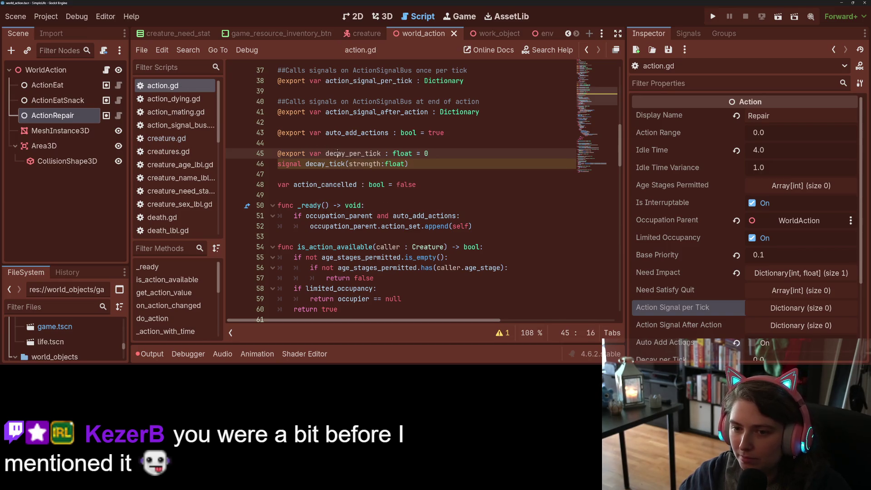
double_click(332, 164)
scroll(418, 216, "down", 5)
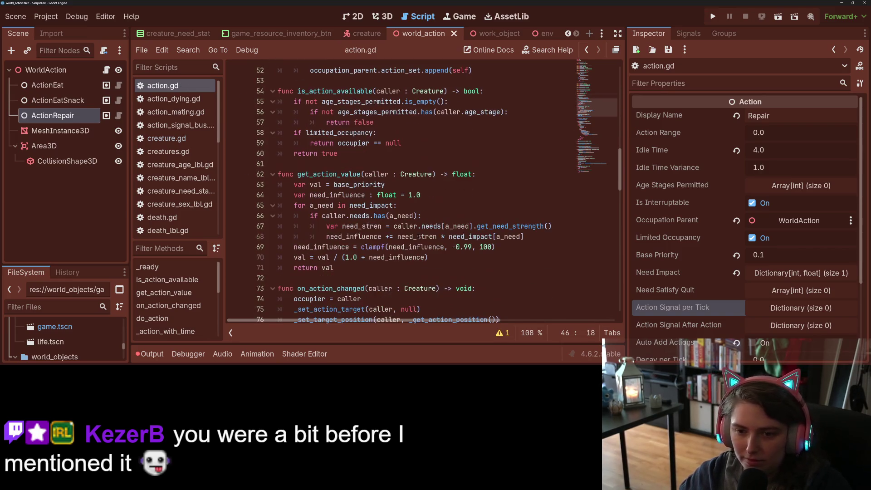
Step: Place the caret at the end of the _do_signal_actions_per_tick(caller) call on line 96
scroll(393, 258, "down", 3)
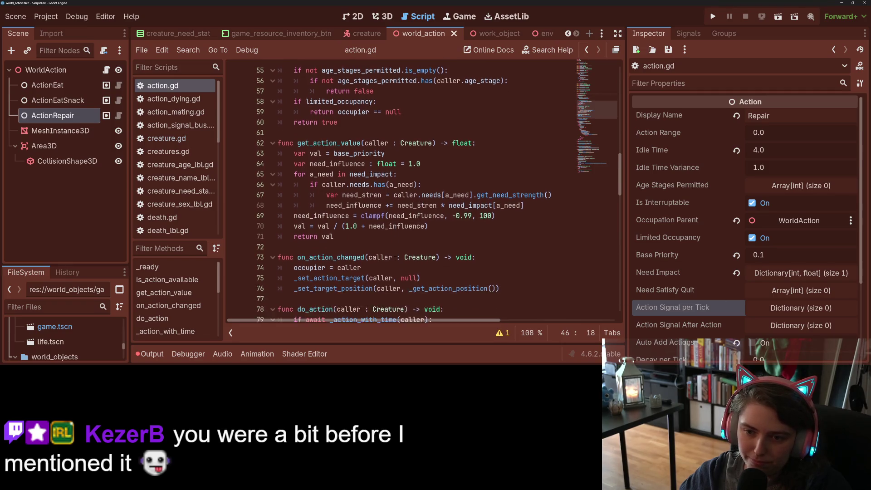
left_click(358, 132)
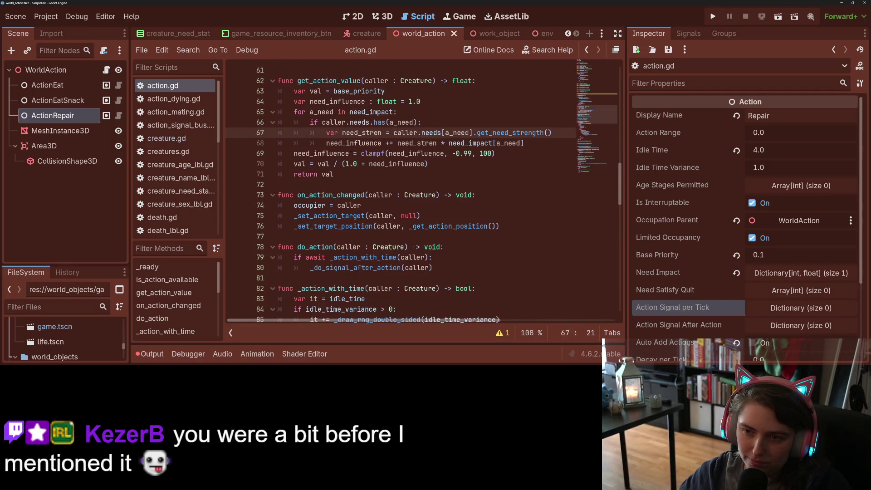
scroll(359, 132, "down", 4)
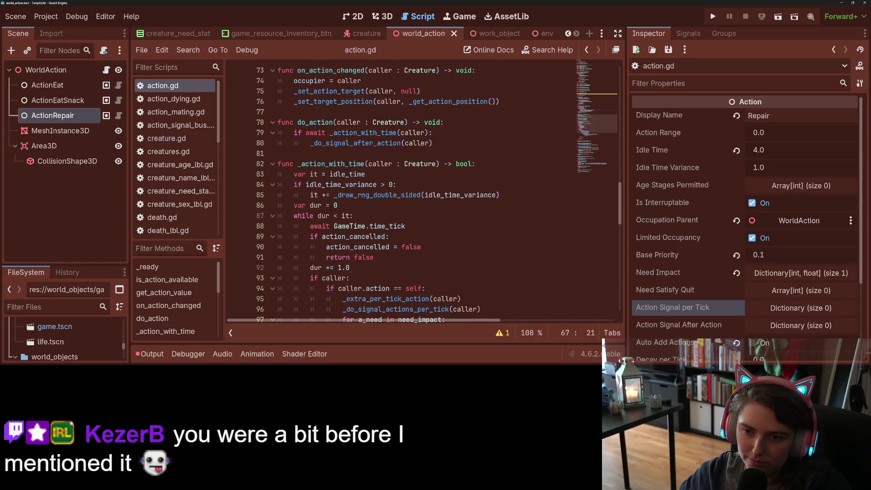
scroll(331, 206, "down", 6)
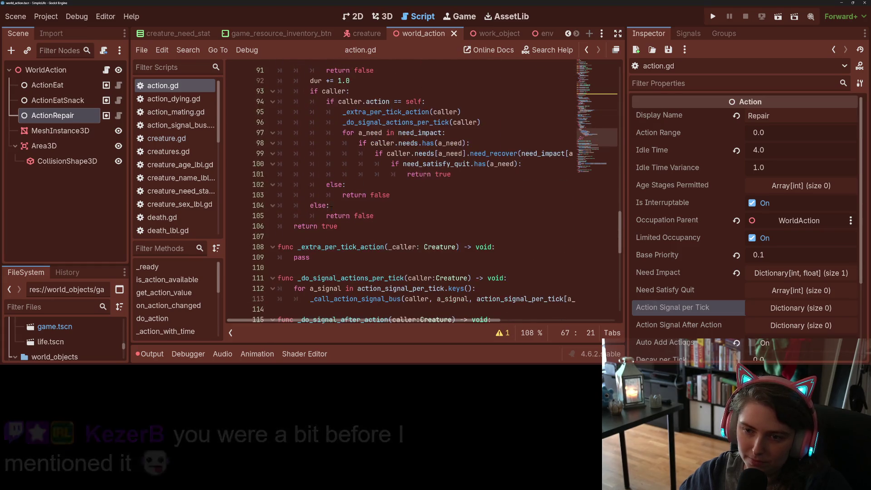
double_click(435, 122)
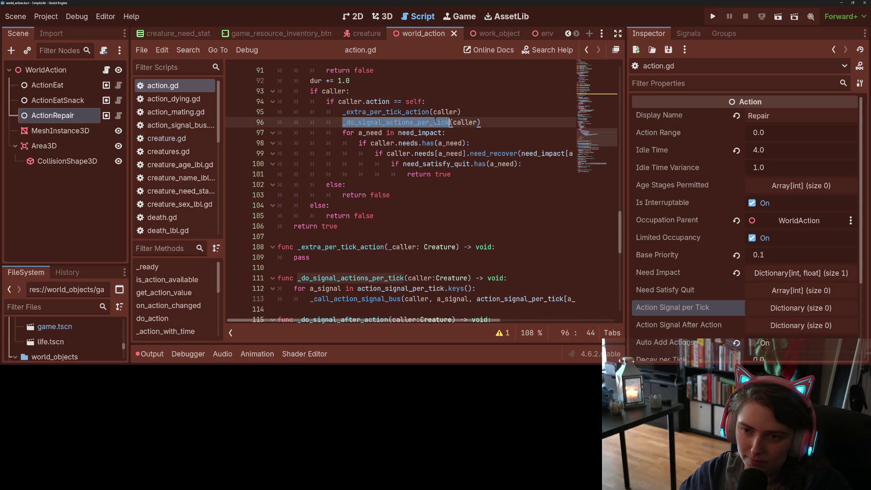
left_click(425, 122)
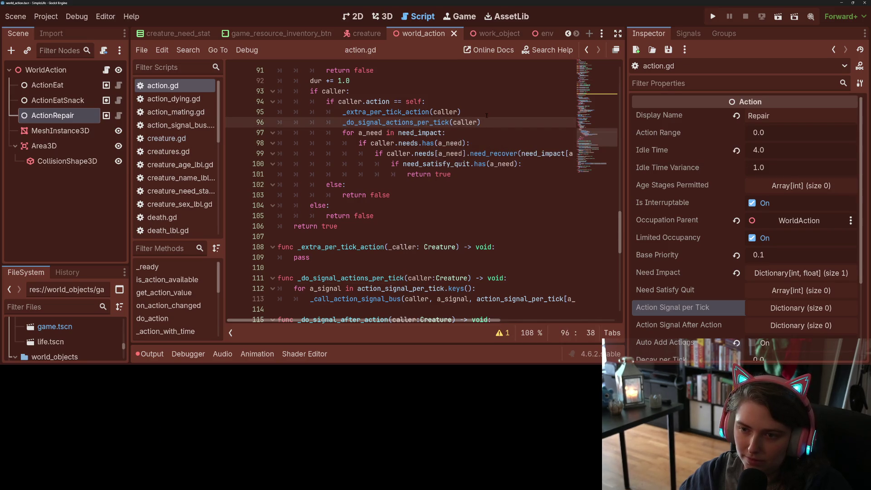
left_click(497, 126)
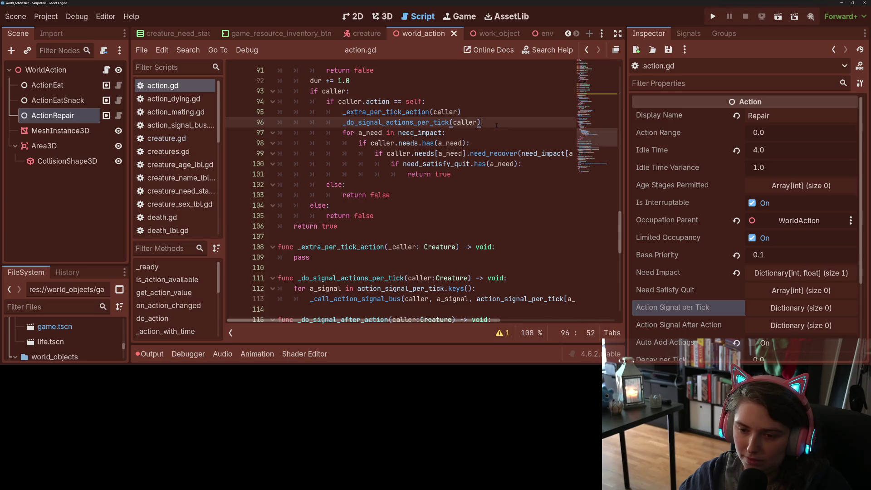
double_click(427, 131)
left_click(489, 121)
Step: Add 'decay_tick.emit(decay_per_tick)' on the next line and save the script
key("Return")
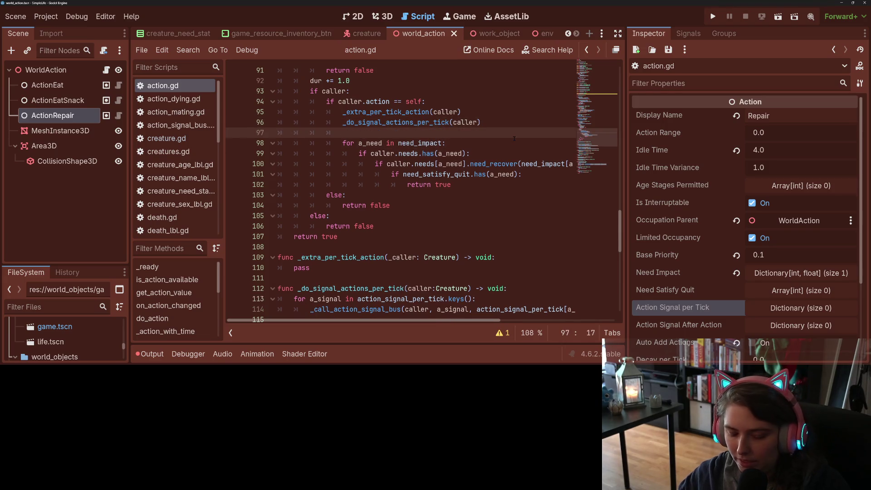
type("decay_tick.emit")
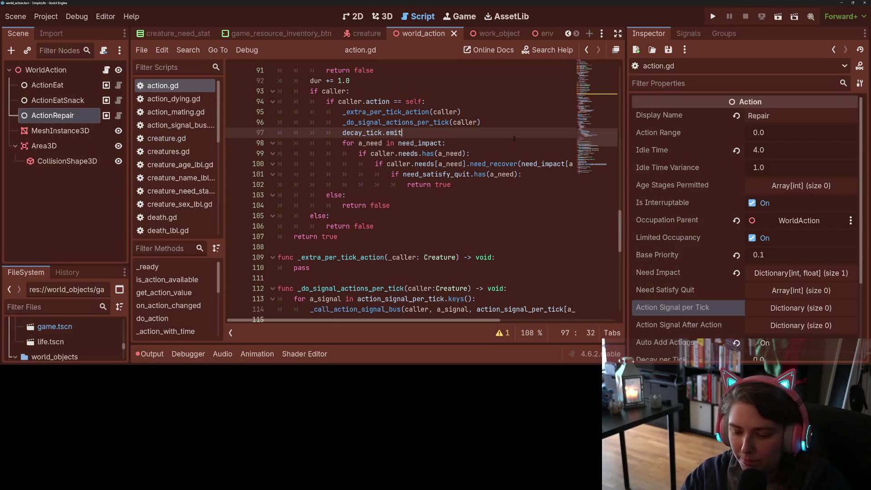
type("(de")
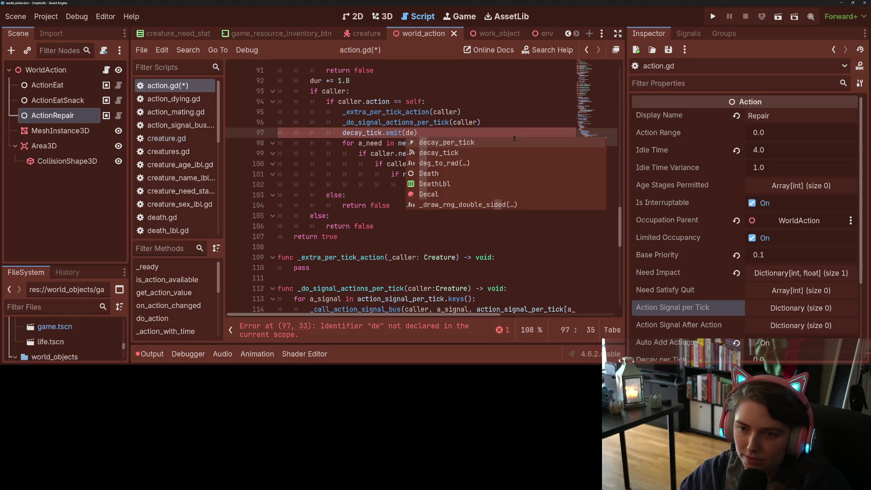
key("Return")
key("ctrl+s")
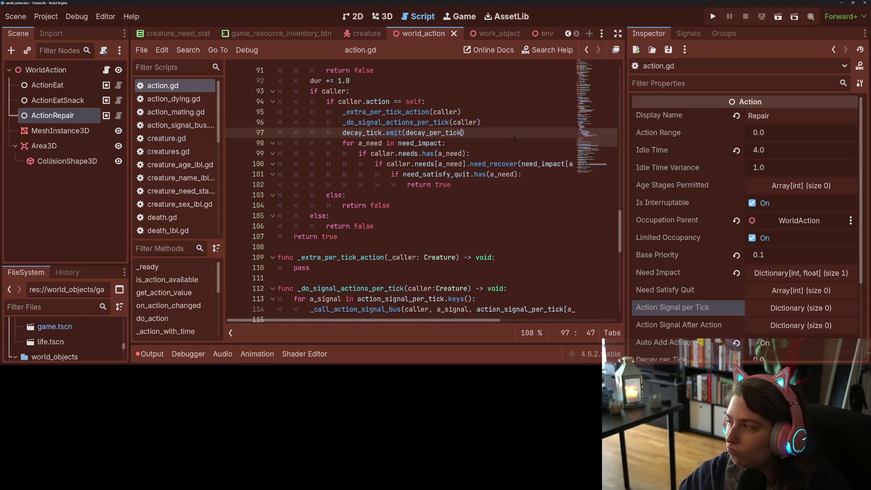